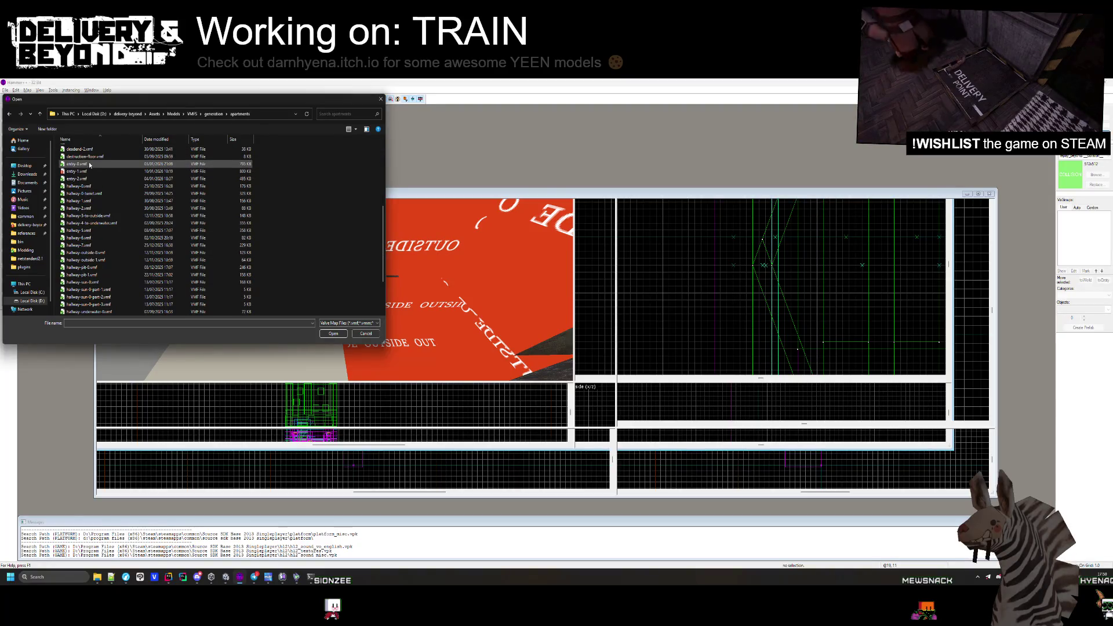
# - Open entry-0.vmf in Hammer++, enlarge the map window, and centre the camera on the func_ship_bounds brush
pyautogui.doubleClick(89, 163)
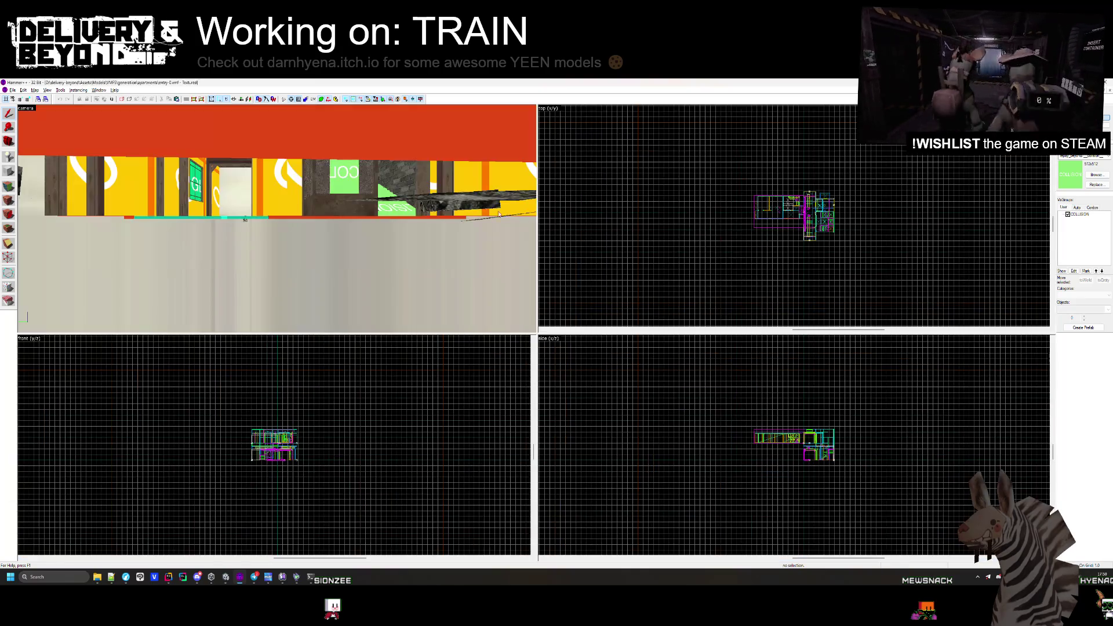
pyautogui.moveTo(282, 267); pyautogui.dragTo(276, 216)
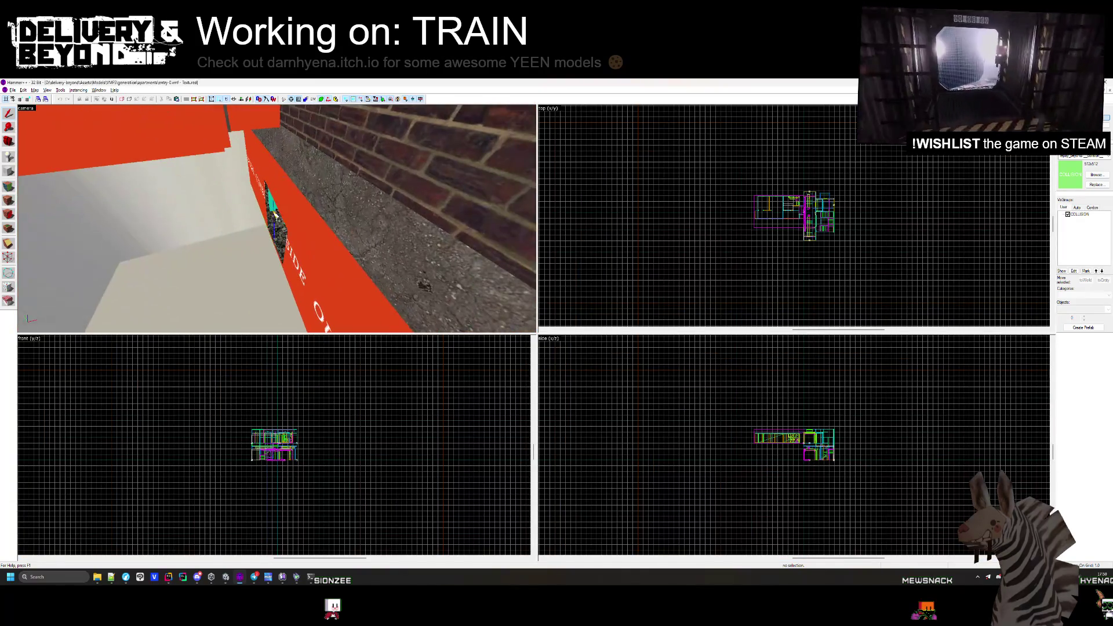
pyautogui.rightClick(807, 223)
pyautogui.click(815, 232)
pyautogui.scroll(4, 829, 195)
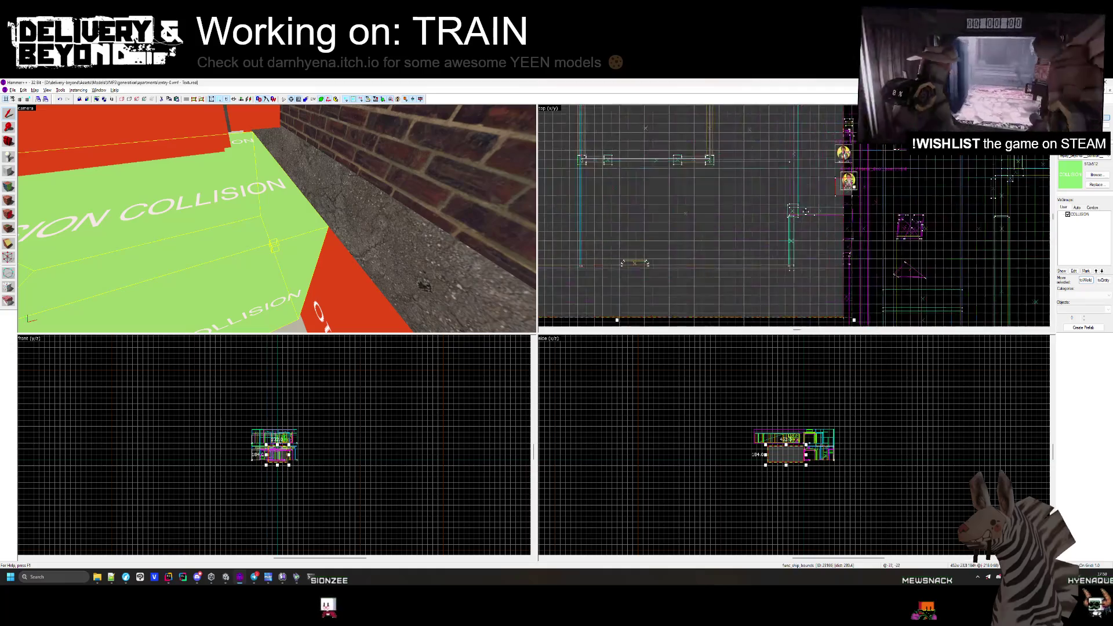
pyautogui.scroll(2, 829, 196)
pyautogui.hotkey('ctrl', 'shift', 'e')
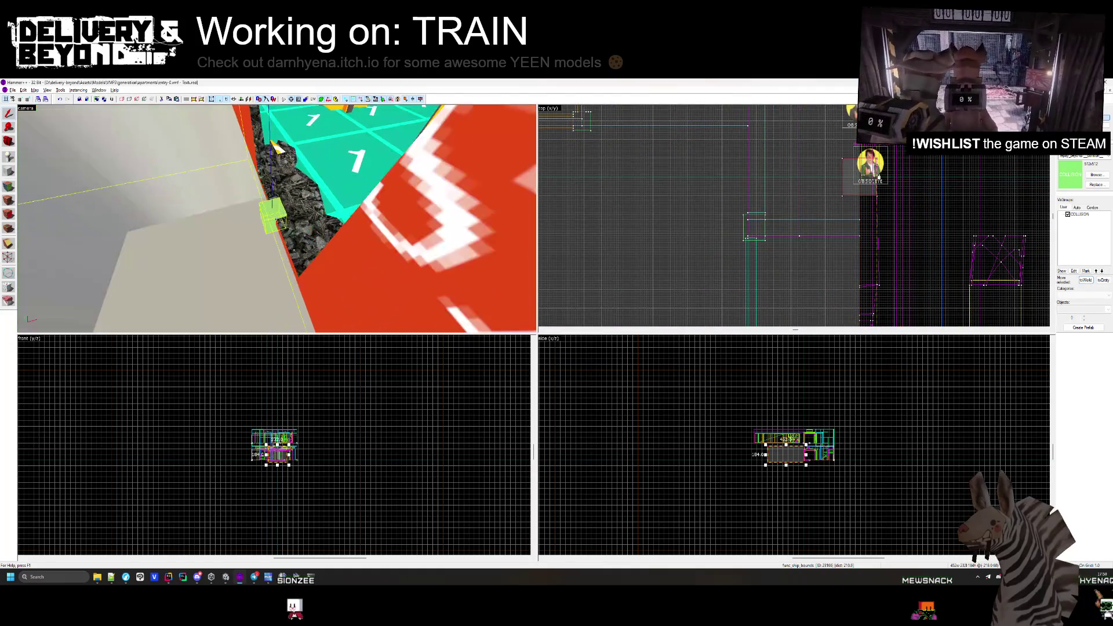
pyautogui.moveTo(276, 219); pyautogui.dragTo(277, 219)
# - Back in Unity, orbit the scene in to the entry-0 building and its collider box
pyautogui.hotkey('alt', 'Tab')
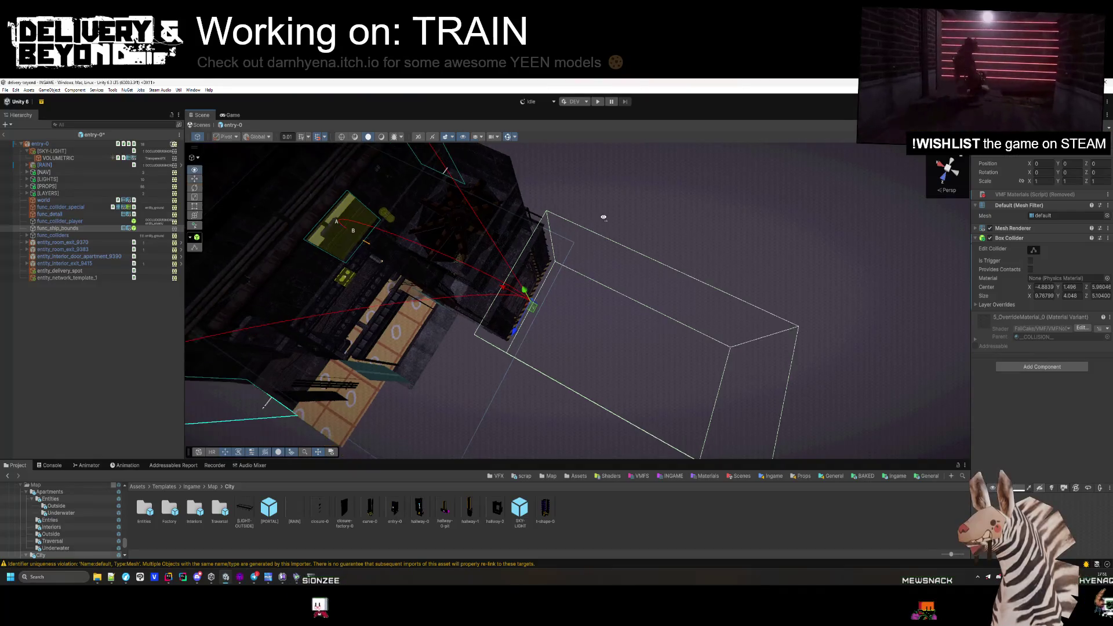
pyautogui.click(1015, 139)
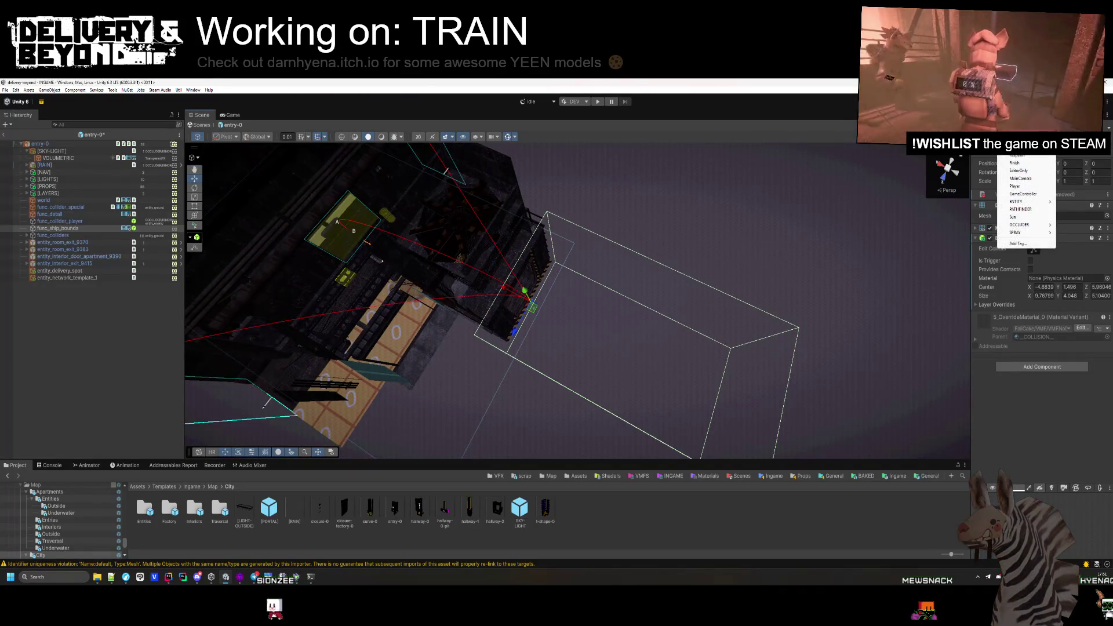
pyautogui.press('Escape')
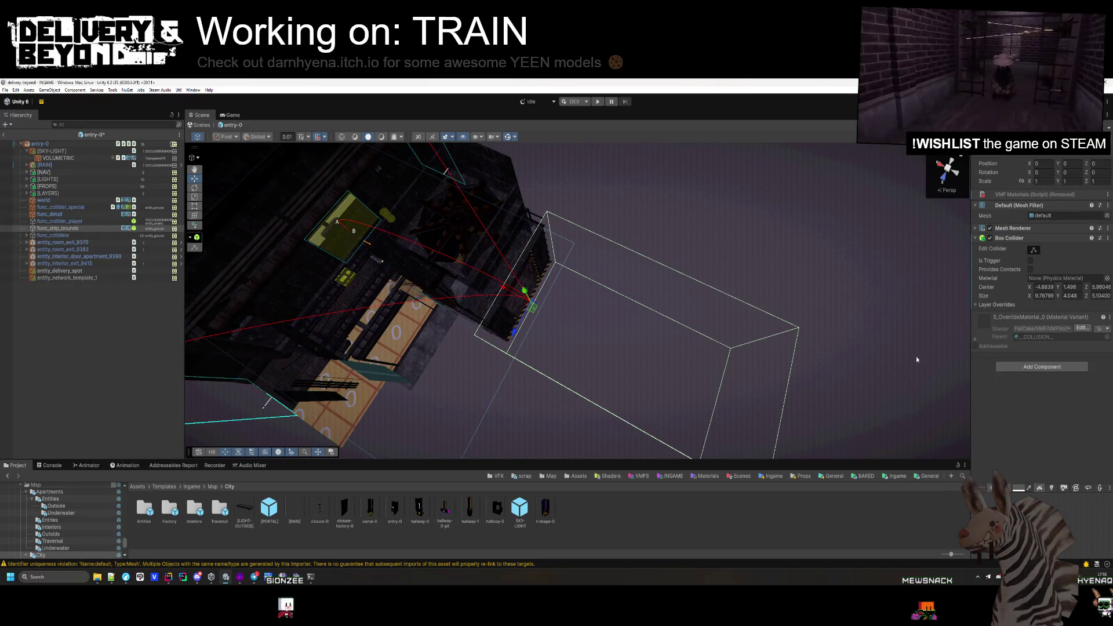
pyautogui.moveTo(711, 384); pyautogui.dragTo(1073, 246)
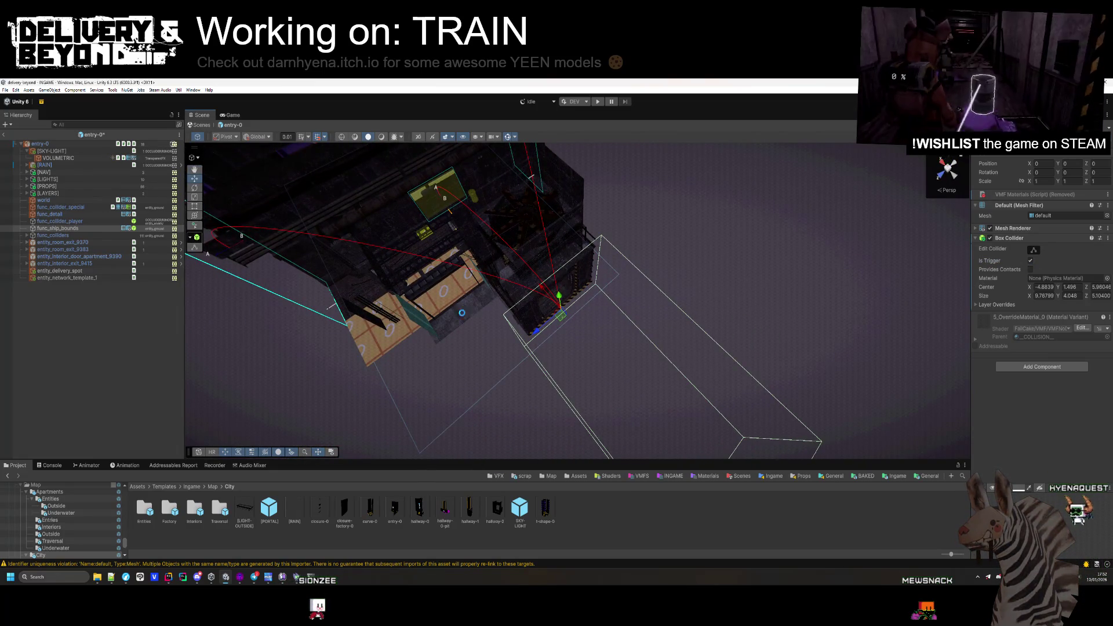
pyautogui.moveTo(478, 322); pyautogui.dragTo(542, 323)
# - Recalculate entry-0's room bounds with SETUP, then go up to the Map assets folder
pyautogui.click(540, 323)
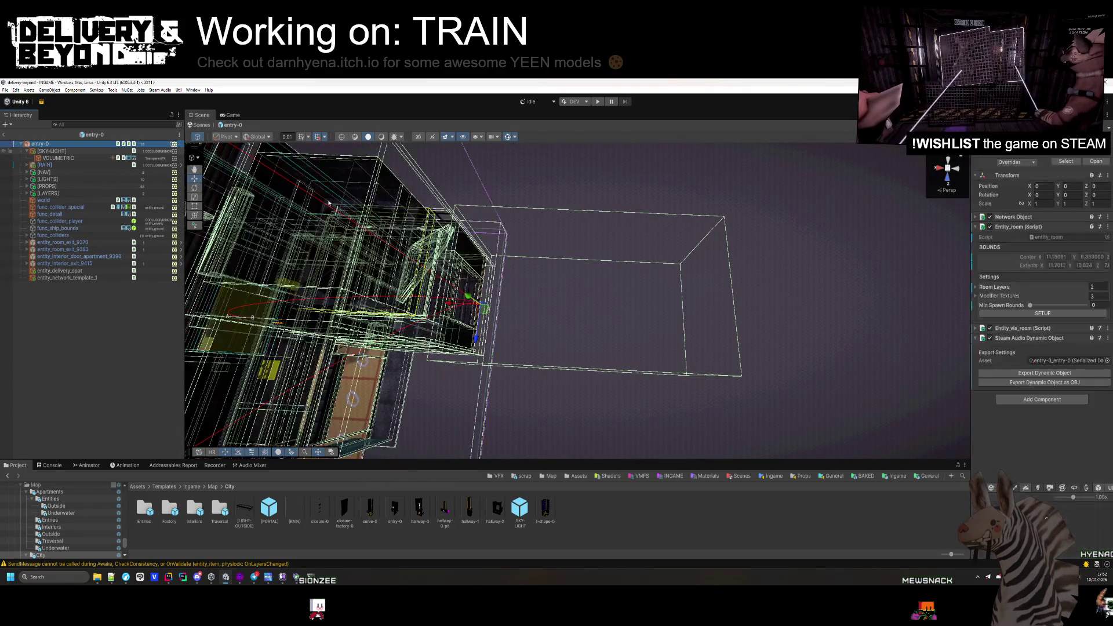
pyautogui.click(1042, 312)
pyautogui.moveTo(667, 289)
pyautogui.mouseDown()
pyautogui.moveTo(574, 296)
pyautogui.moveTo(638, 215)
pyautogui.moveTo(630, 228)
pyautogui.mouseUp()
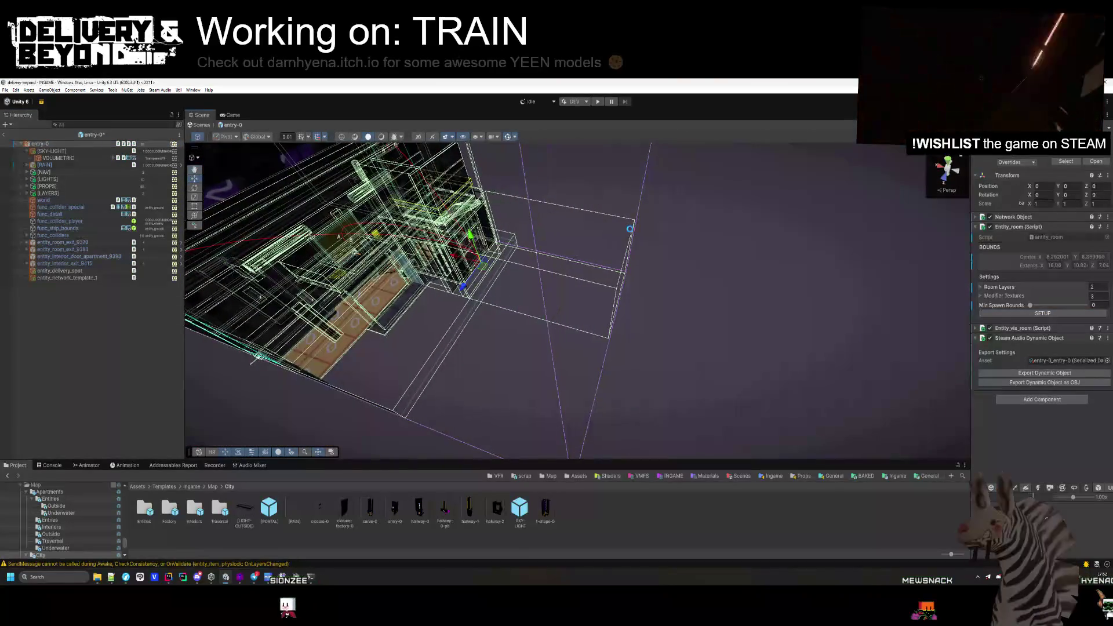
pyautogui.click(558, 267)
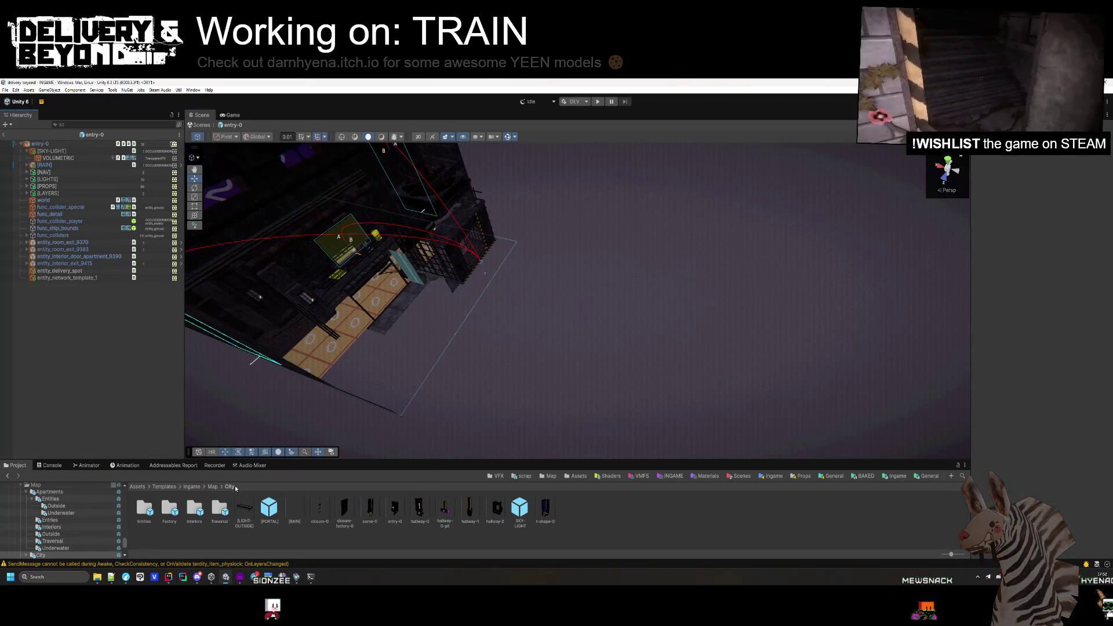
pyautogui.click(212, 486)
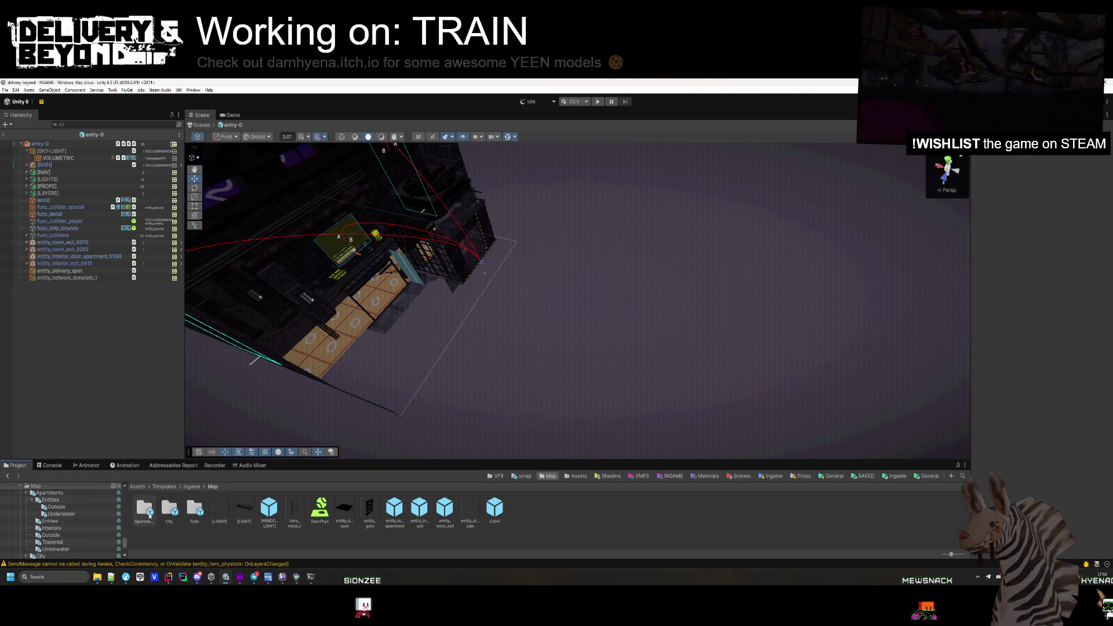
# - Open the Apartments/Entries/entry-0 prefab for editing
pyautogui.doubleClick(149, 510)
pyautogui.doubleClick(170, 510)
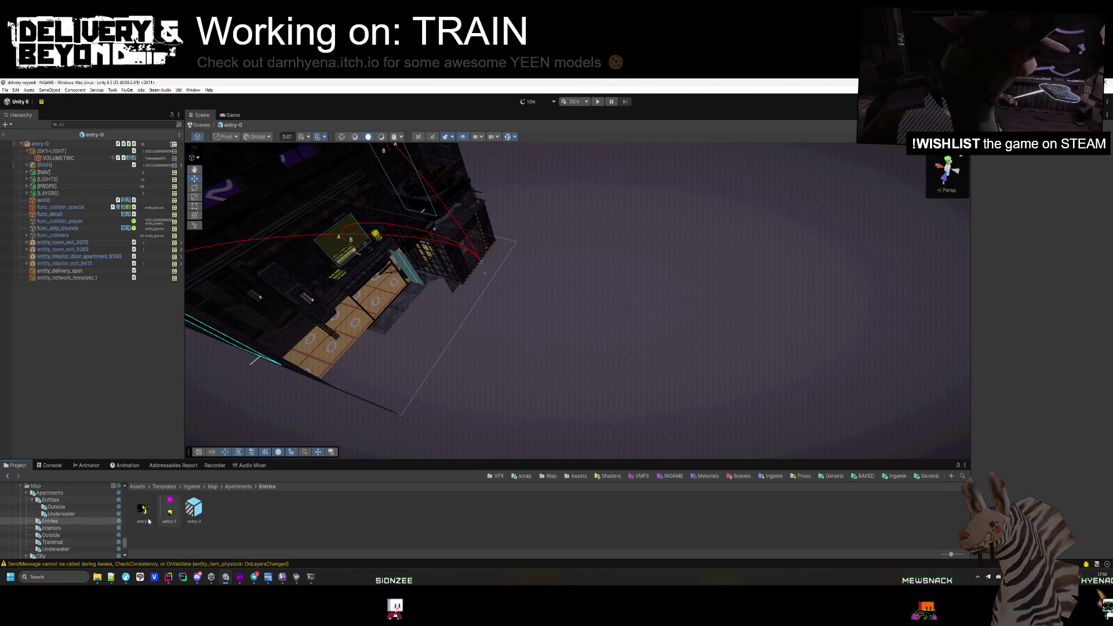
pyautogui.doubleClick(149, 519)
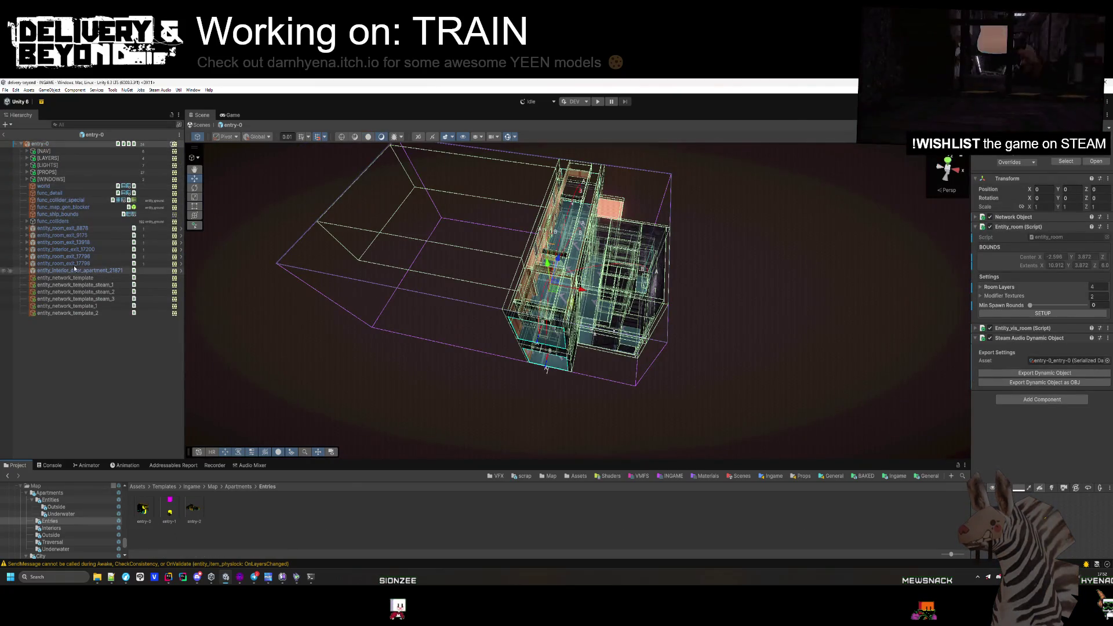
# - Replace func_ship_bounds' VMF Materials script with a Box Collider
pyautogui.click(88, 215)
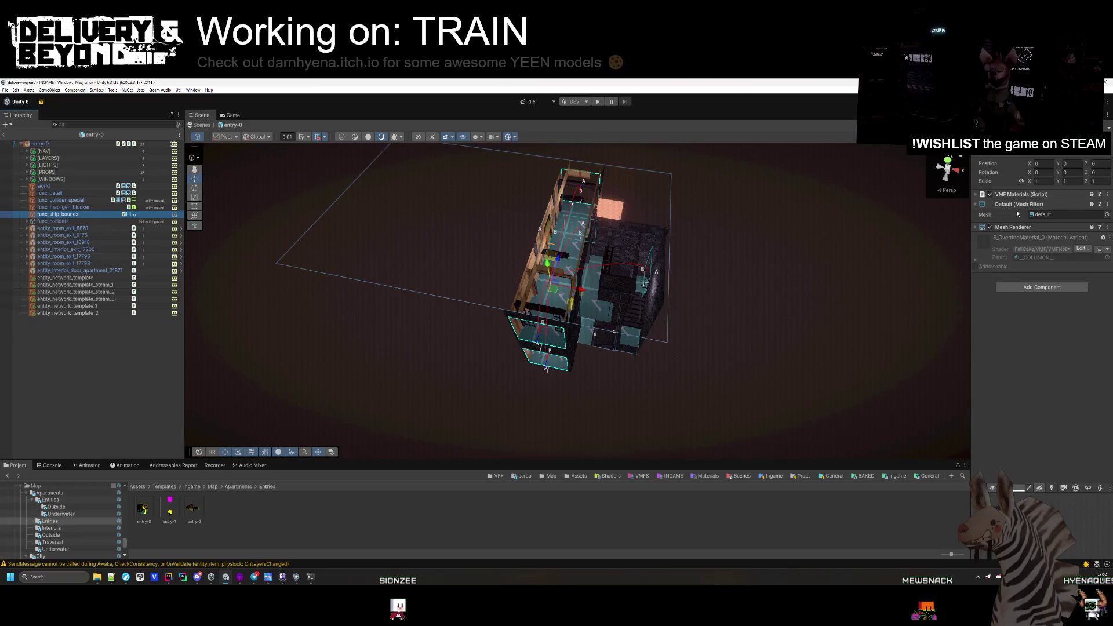
pyautogui.rightClick(1020, 195)
pyautogui.click(1038, 210)
pyautogui.click(1035, 287)
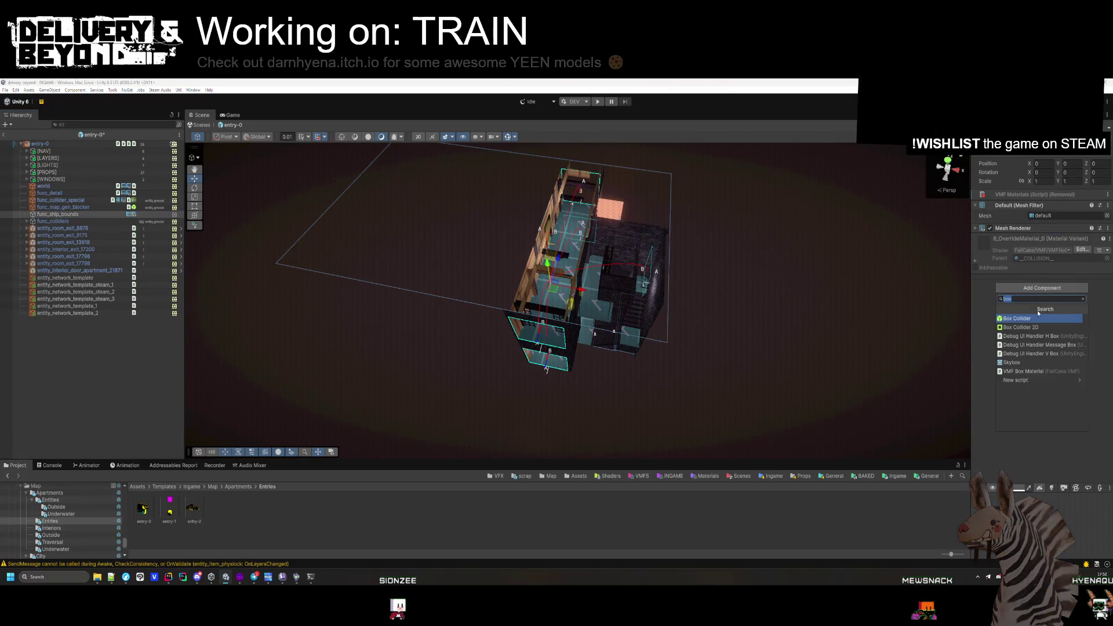
pyautogui.press('Return')
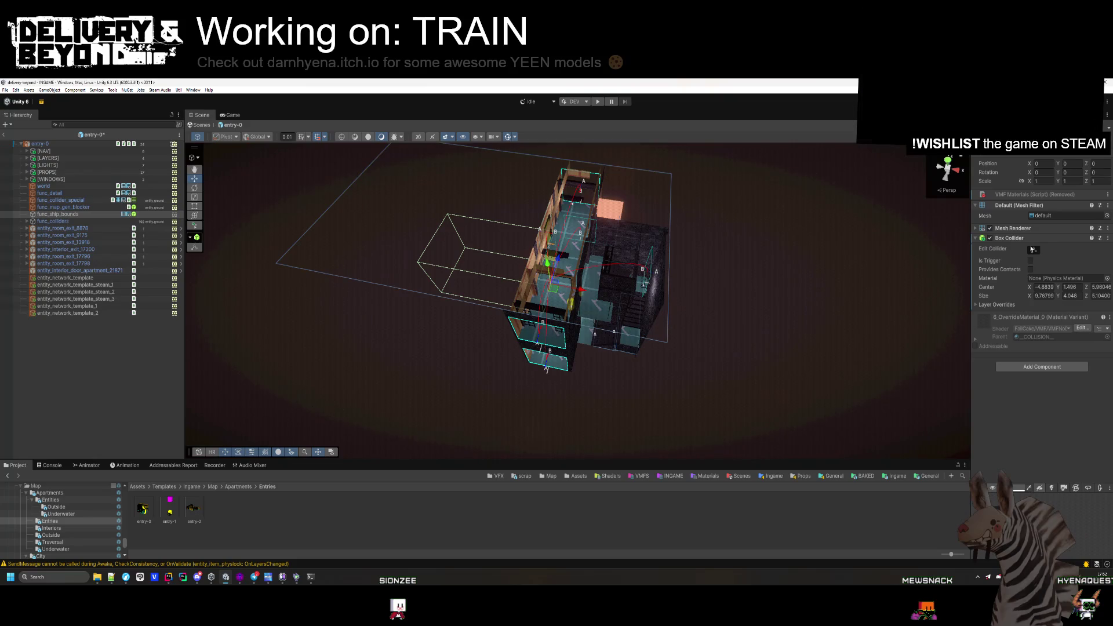
# - Tag func_ship_bounds as OCCLUDER, then reset its tag
pyautogui.click(1033, 156)
pyautogui.moveTo(1034, 205)
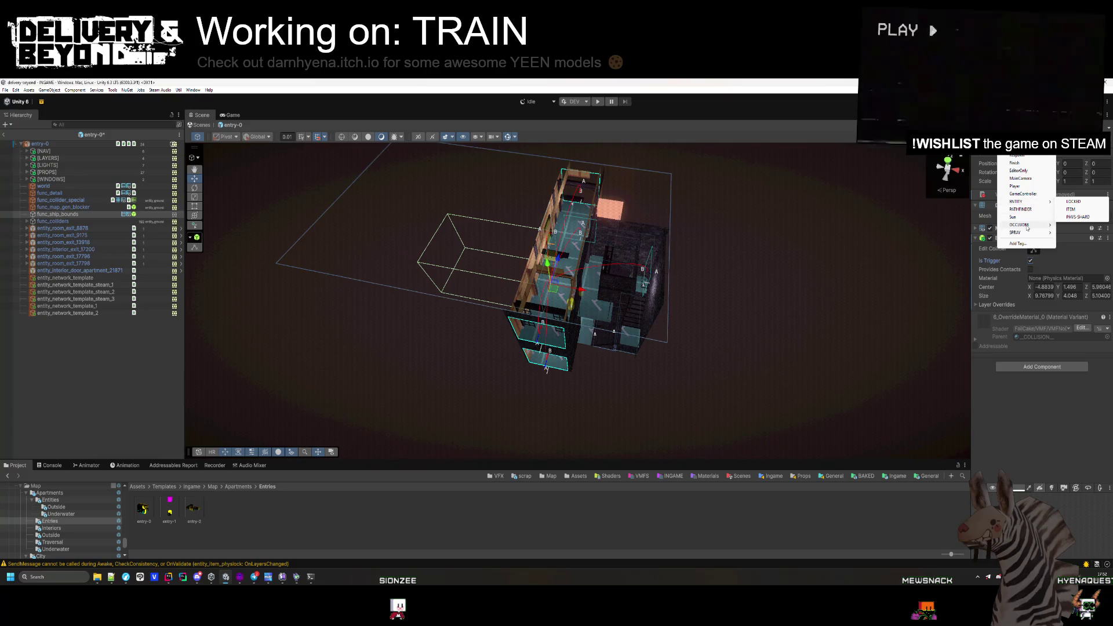
pyautogui.click(1077, 225)
pyautogui.click(1033, 156)
pyautogui.click(1020, 149)
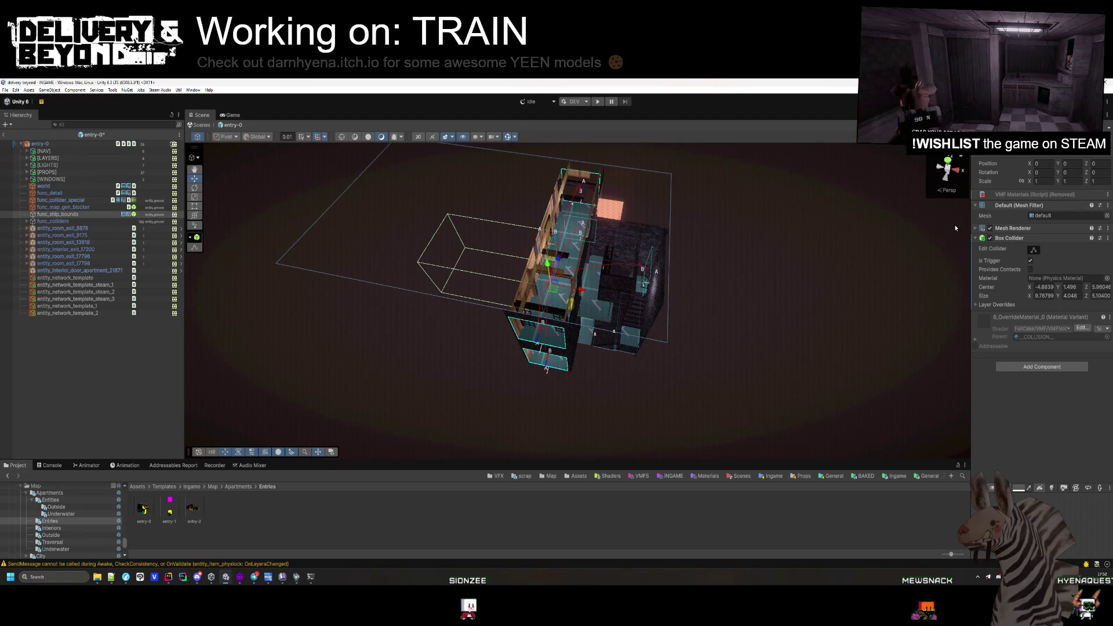
# - Remove the Mesh Filter from func_ship_bounds, then select the entry-1 prefab asset
pyautogui.rightClick(1019, 205)
pyautogui.click(1038, 242)
pyautogui.rightClick(1019, 217)
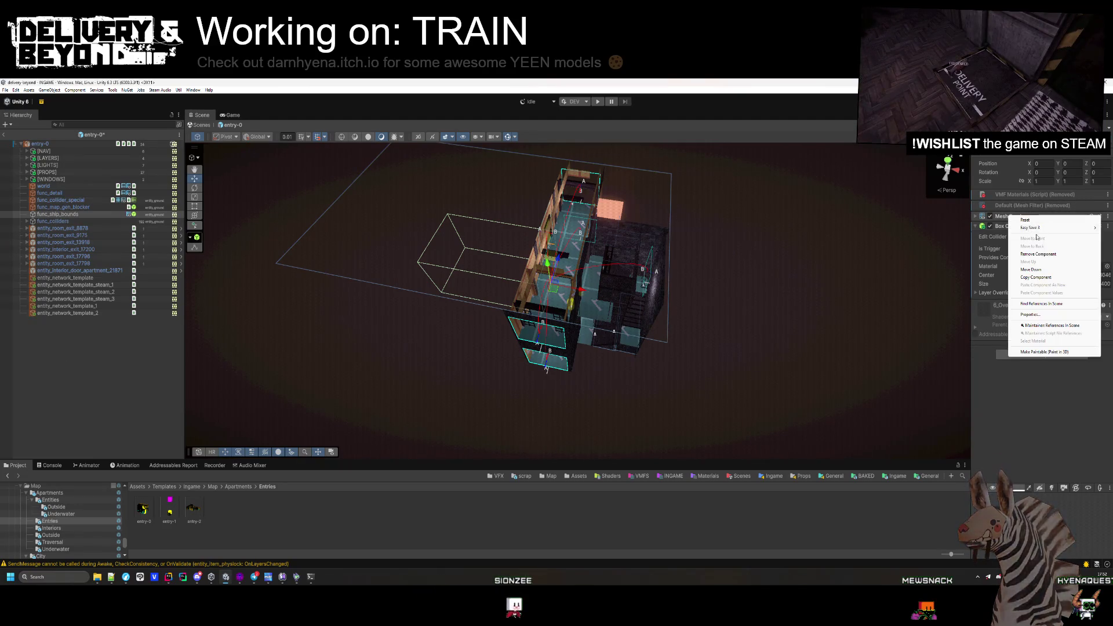
pyautogui.press('Escape')
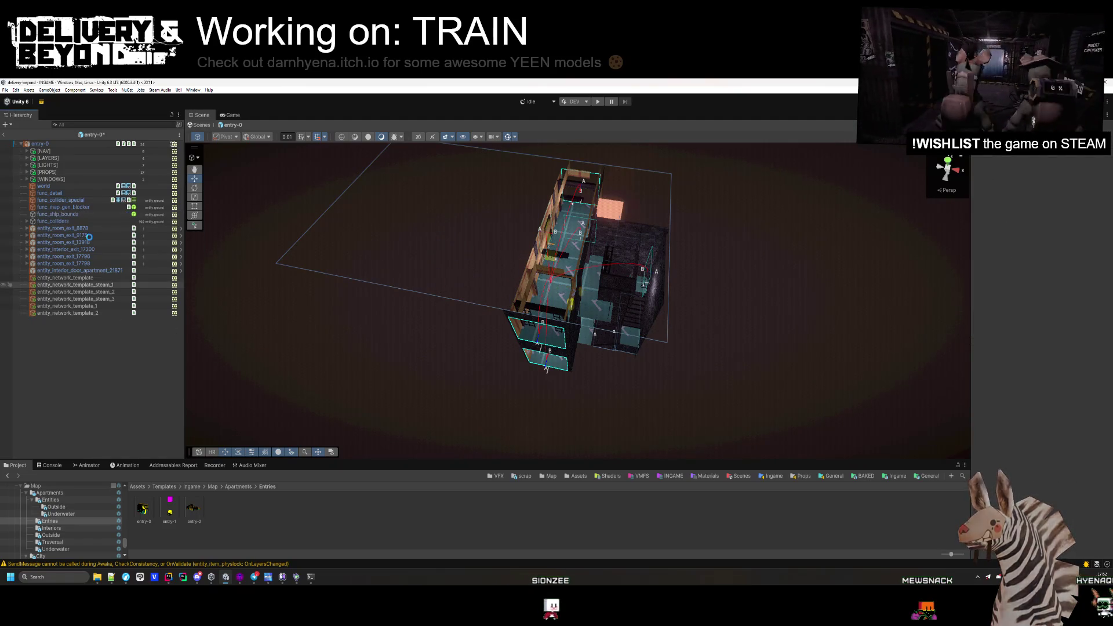
pyautogui.click(64, 144)
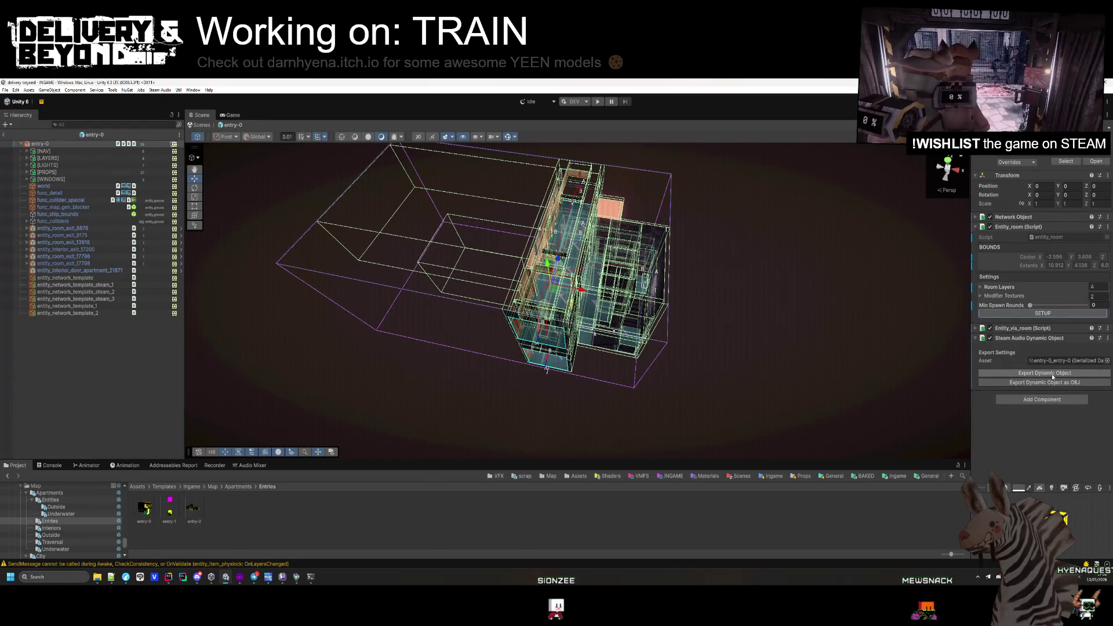
pyautogui.click(171, 515)
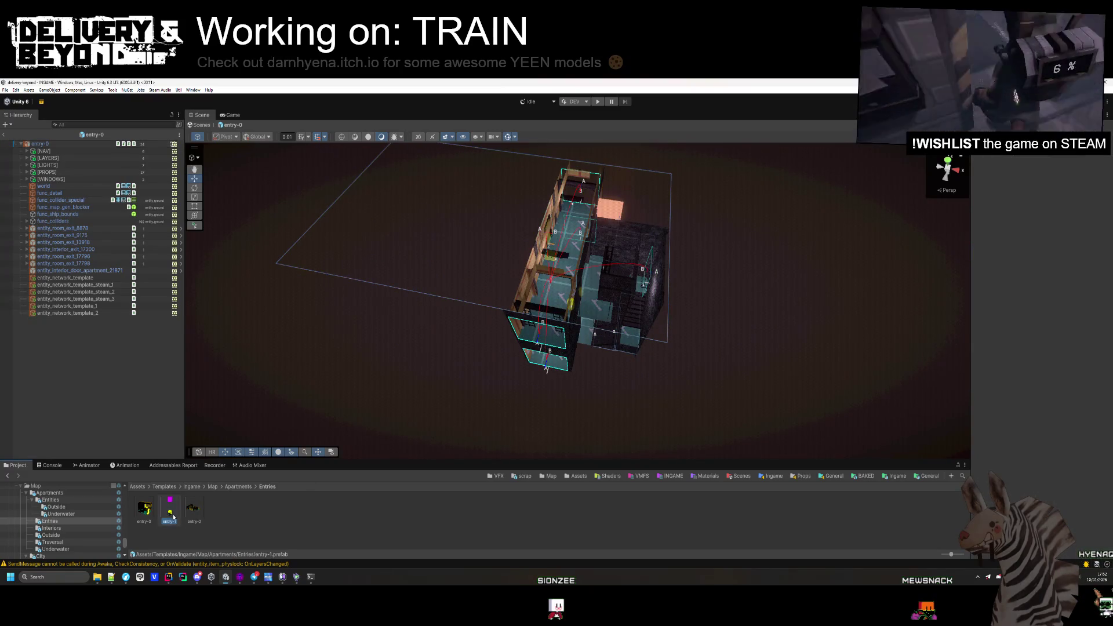
# - Open the entry-1 prefab and frame its func_ship_bounds object
pyautogui.doubleClick(170, 512)
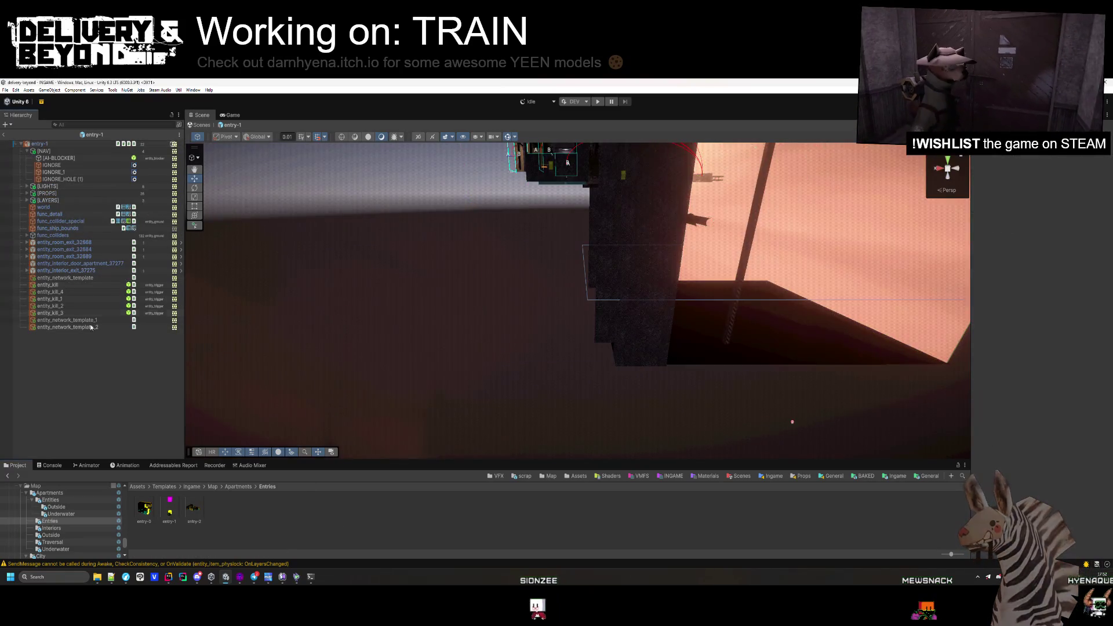
pyautogui.click(60, 229)
pyautogui.press('f')
# - Remove the Mesh Renderer and Mesh Filter from func_ship_bounds, then undo the removals
pyautogui.rightClick(1012, 205)
pyautogui.click(1038, 241)
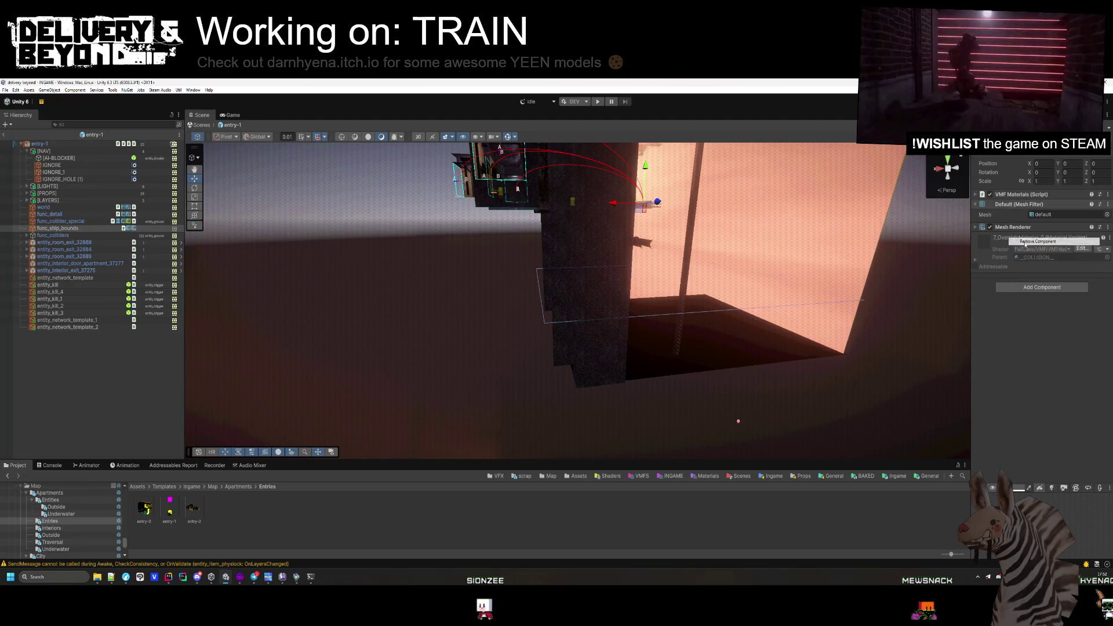
pyautogui.rightClick(1010, 214)
pyautogui.rightClick(1021, 196)
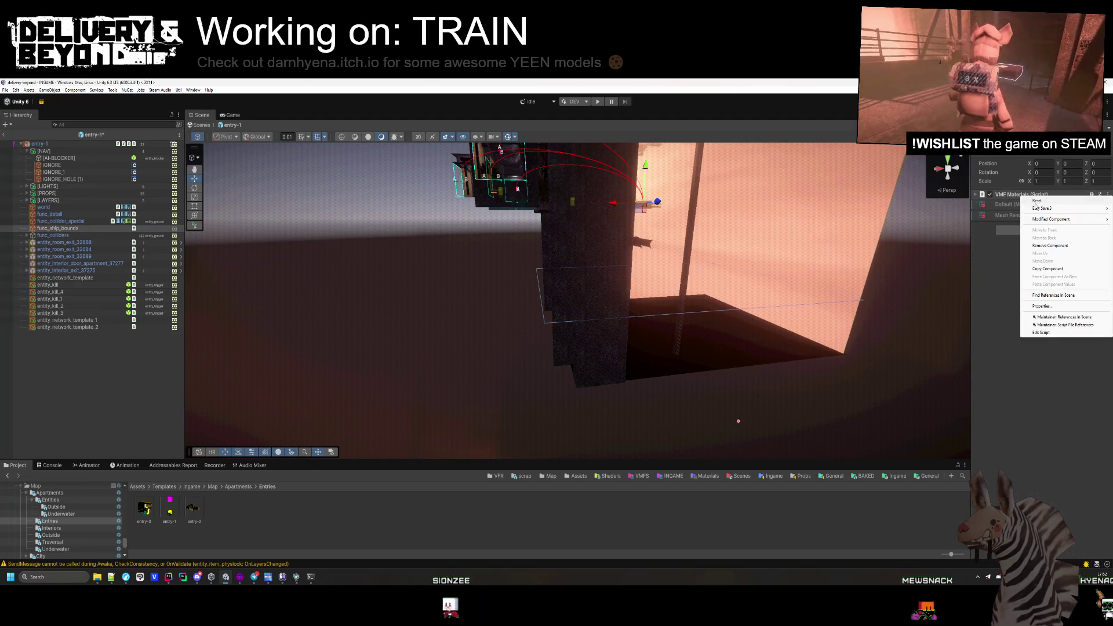
pyautogui.click(1049, 245)
pyautogui.hotkey('ctrl', 'z')
pyautogui.hotkey('ctrl', 'z')
pyautogui.hotkey('ctrl', 'z')
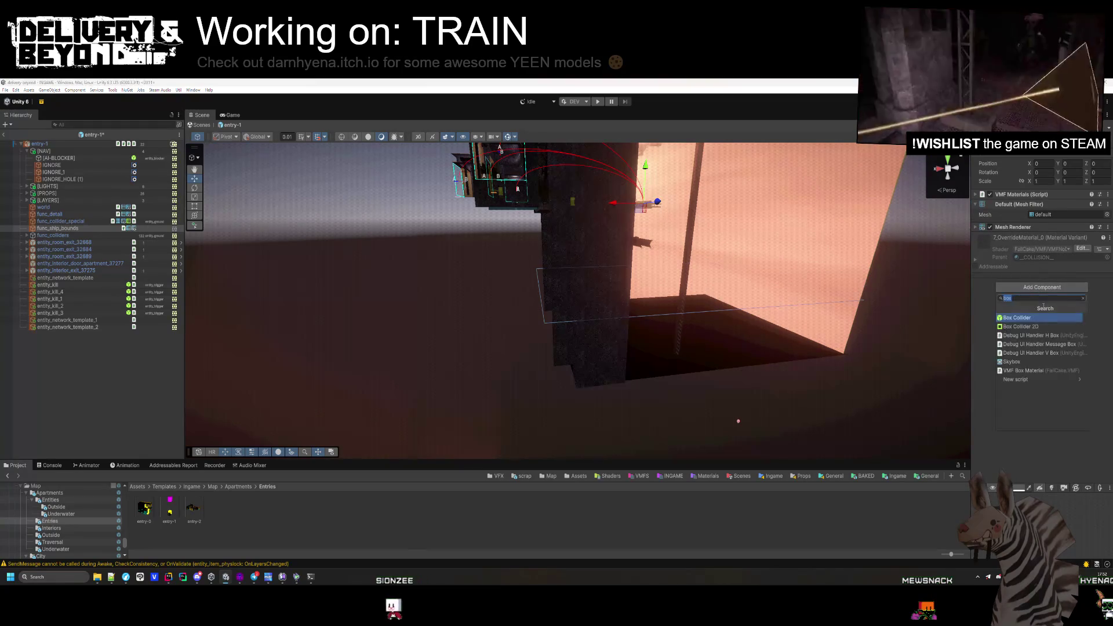
# - Remove the Mesh Filter, VMF Materials and Mesh Renderer from func_ship_bounds
pyautogui.rightClick(1055, 205)
pyautogui.click(1050, 245)
pyautogui.rightClick(1031, 195)
pyautogui.click(1048, 229)
pyautogui.rightClick(1019, 217)
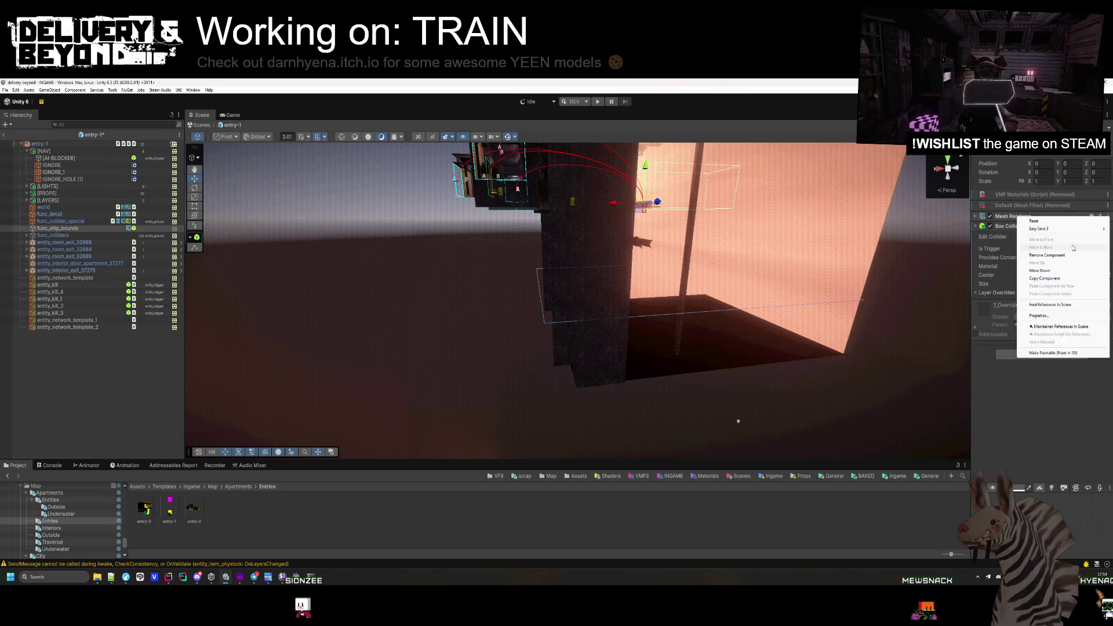
pyautogui.click(1047, 255)
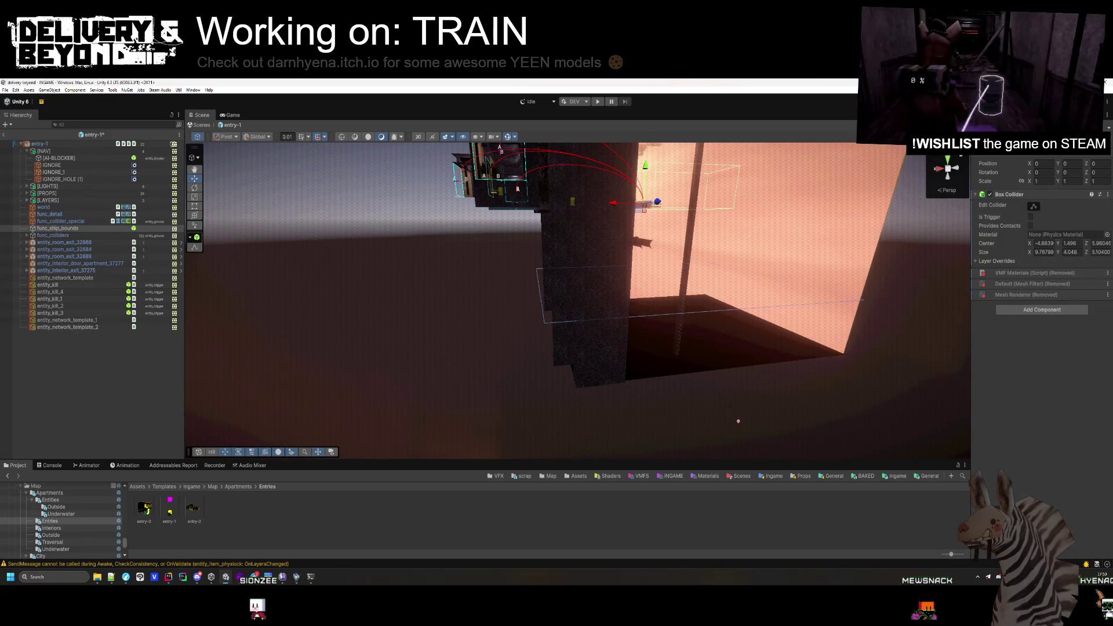
# - Put func_ship_bounds on the entity_ground layer, select the entry-1 root, and open entry-2
pyautogui.click(1078, 216)
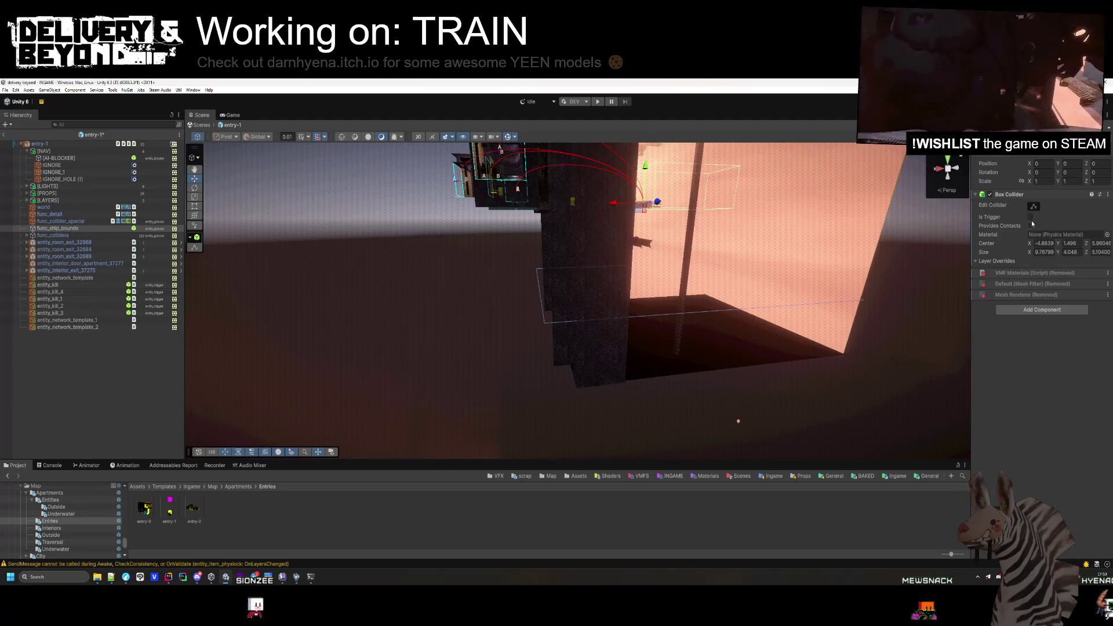
pyautogui.click(94, 378)
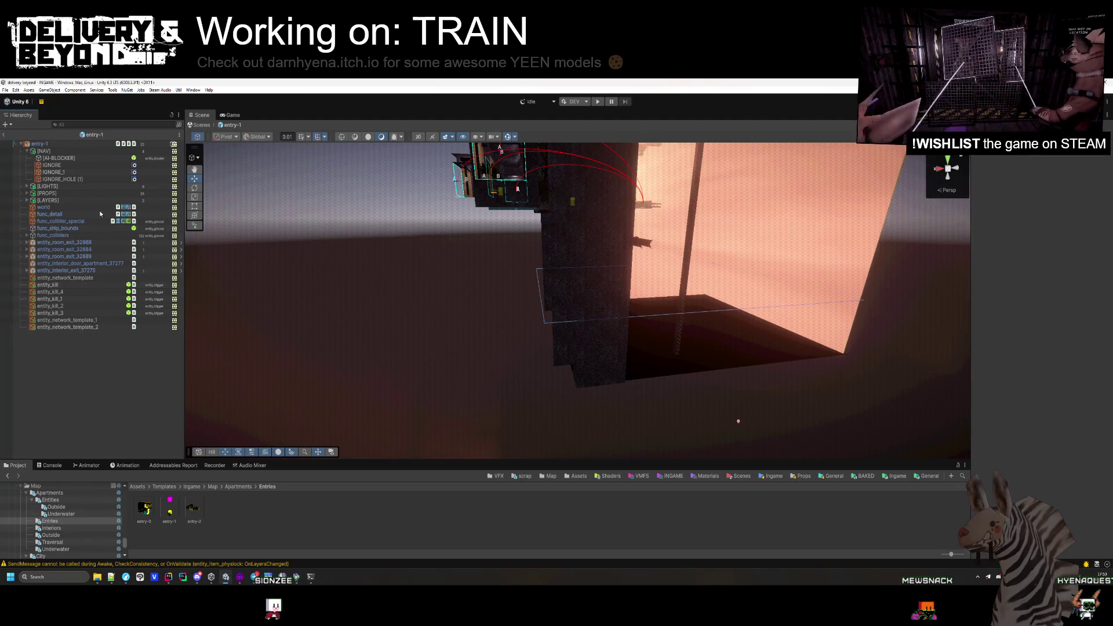
pyautogui.click(80, 146)
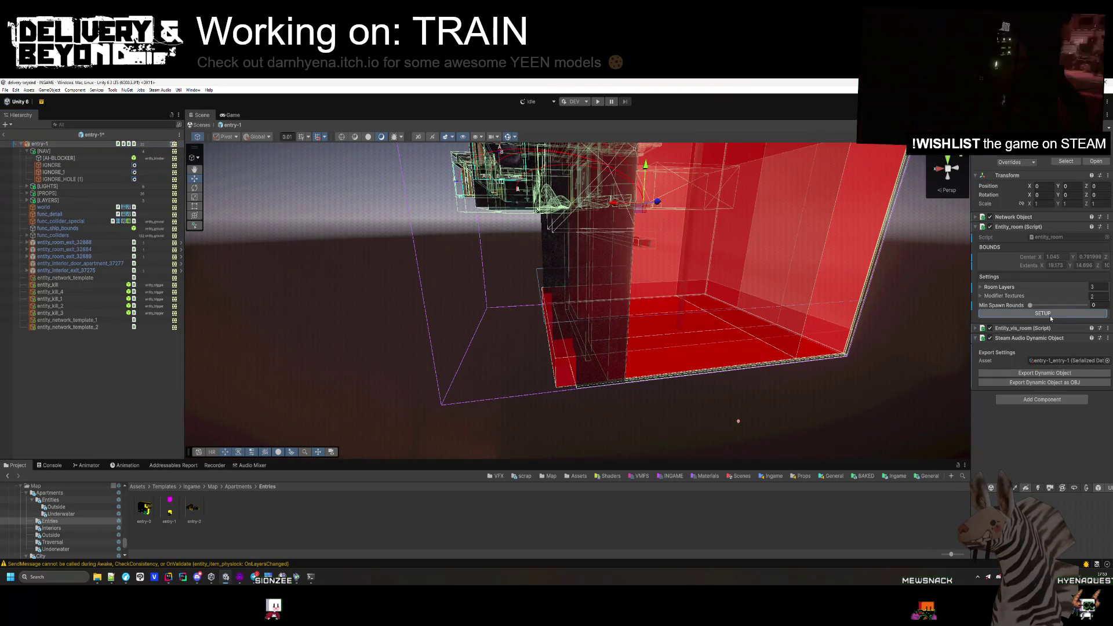
pyautogui.doubleClick(193, 508)
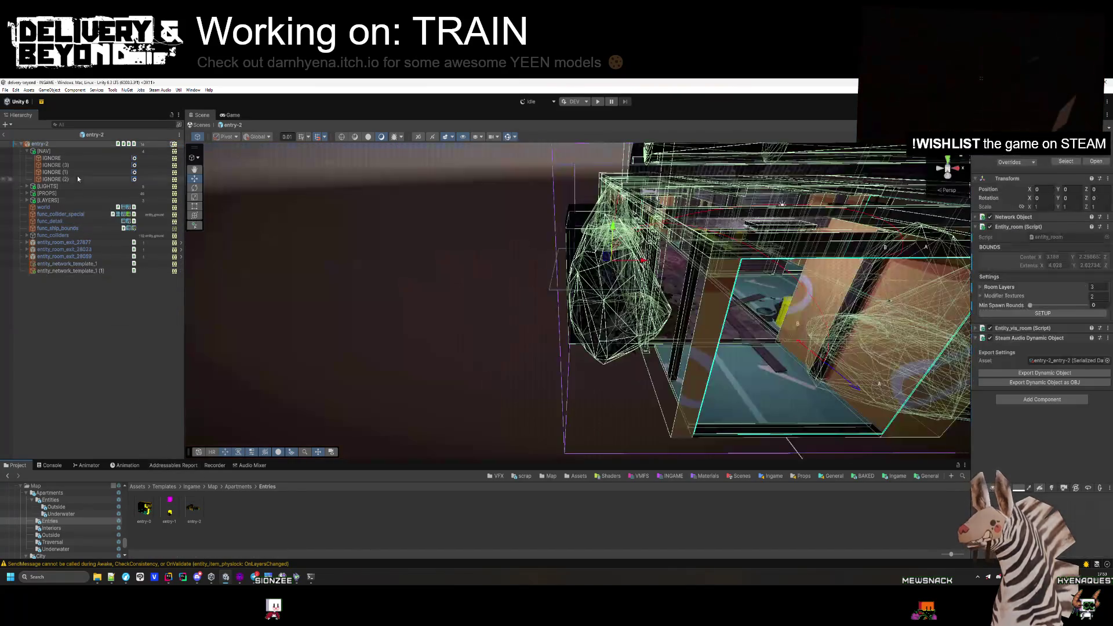
# - Add a Box Collider to entry-2's func_ship_bounds
pyautogui.click(122, 227)
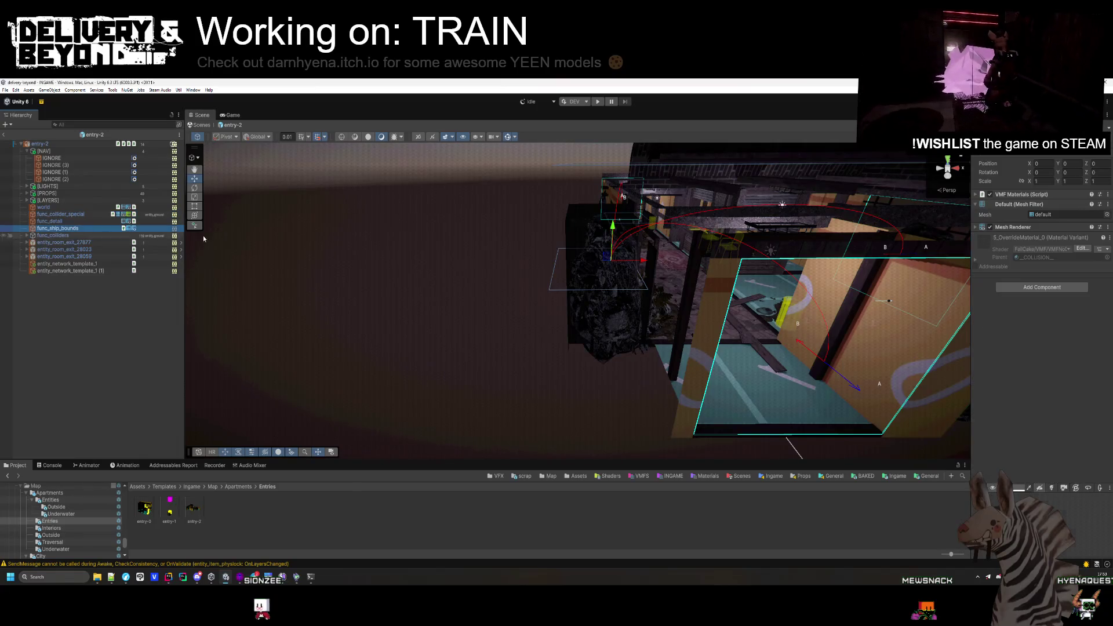
pyautogui.click(1042, 287)
pyautogui.click(1038, 323)
# - Remove its Mesh Renderer, Mesh Filter and VMF Materials, and set the entity_ground layer
pyautogui.rightClick(1023, 228)
pyautogui.click(1039, 271)
pyautogui.rightClick(1012, 218)
pyautogui.click(1041, 263)
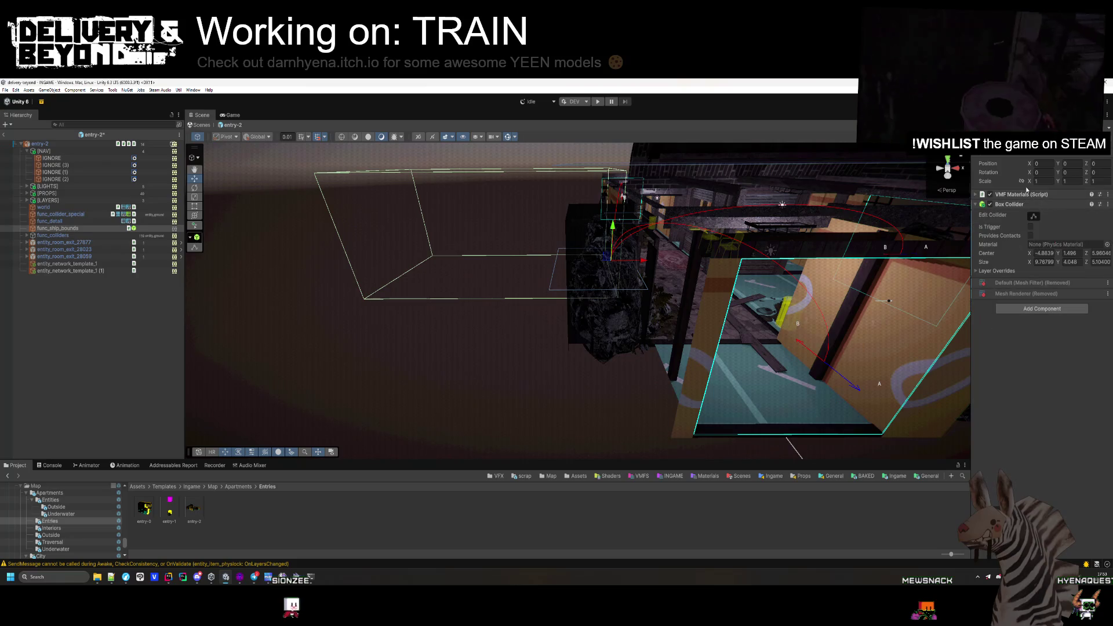
pyautogui.rightClick(1020, 204)
pyautogui.click(1050, 240)
pyautogui.click(1084, 141)
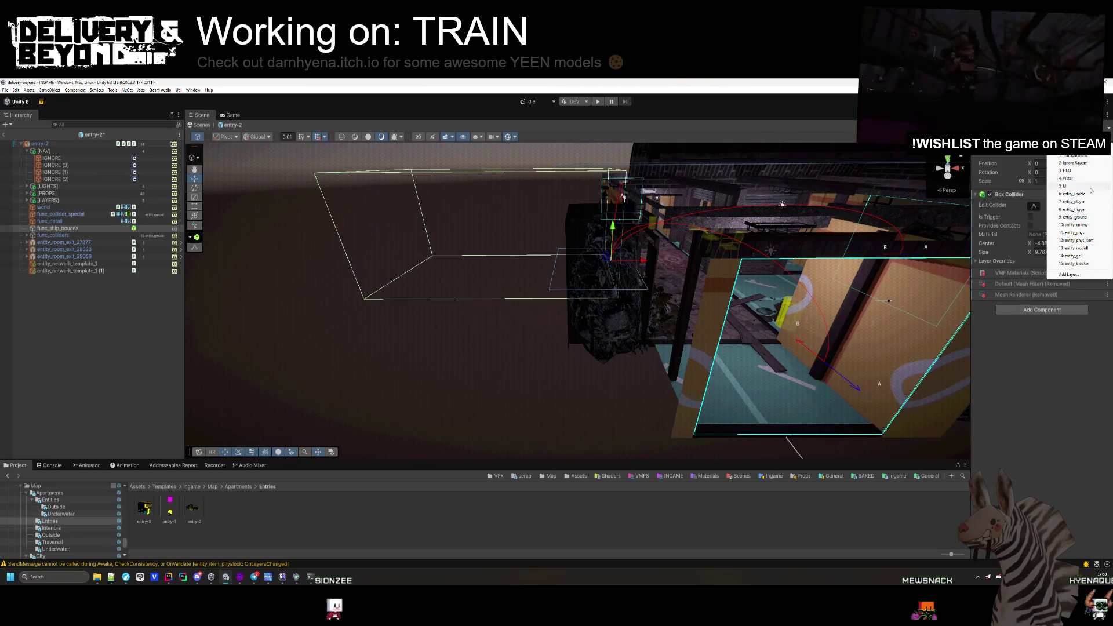
pyautogui.click(1077, 217)
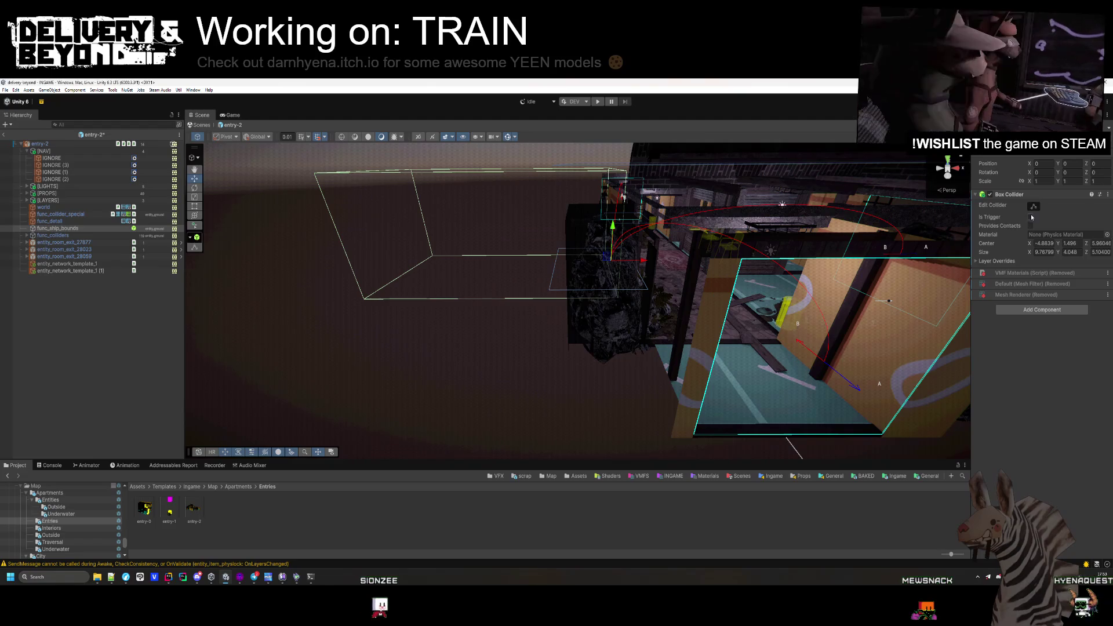
# - Recalculate the entry-2 room bounds with SETUP and frame the room
pyautogui.click(88, 145)
pyautogui.click(1049, 315)
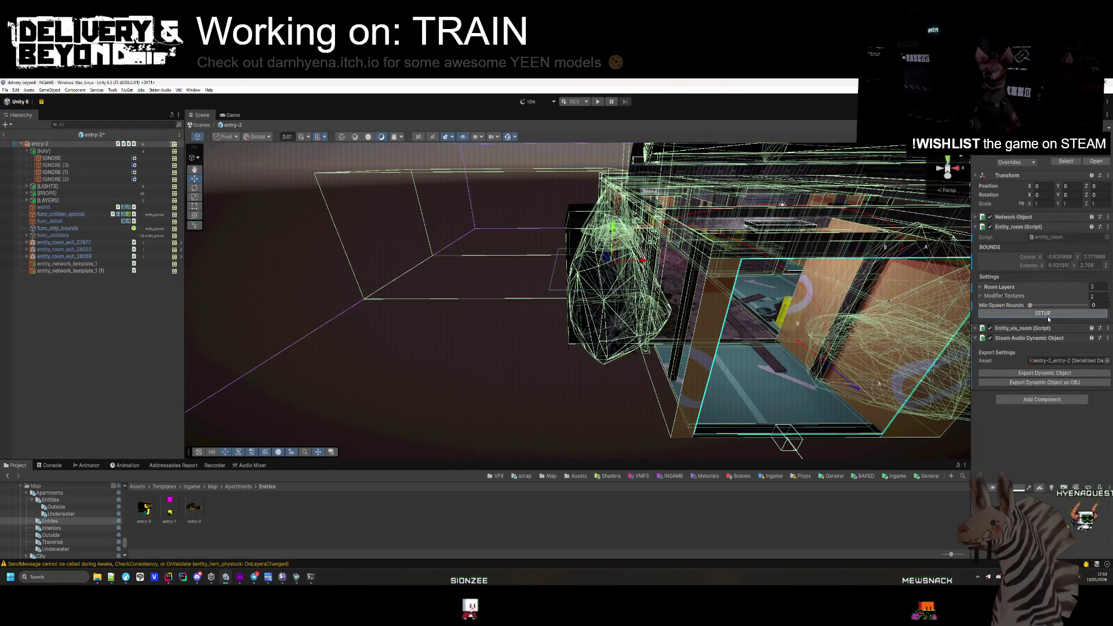
pyautogui.press('f')
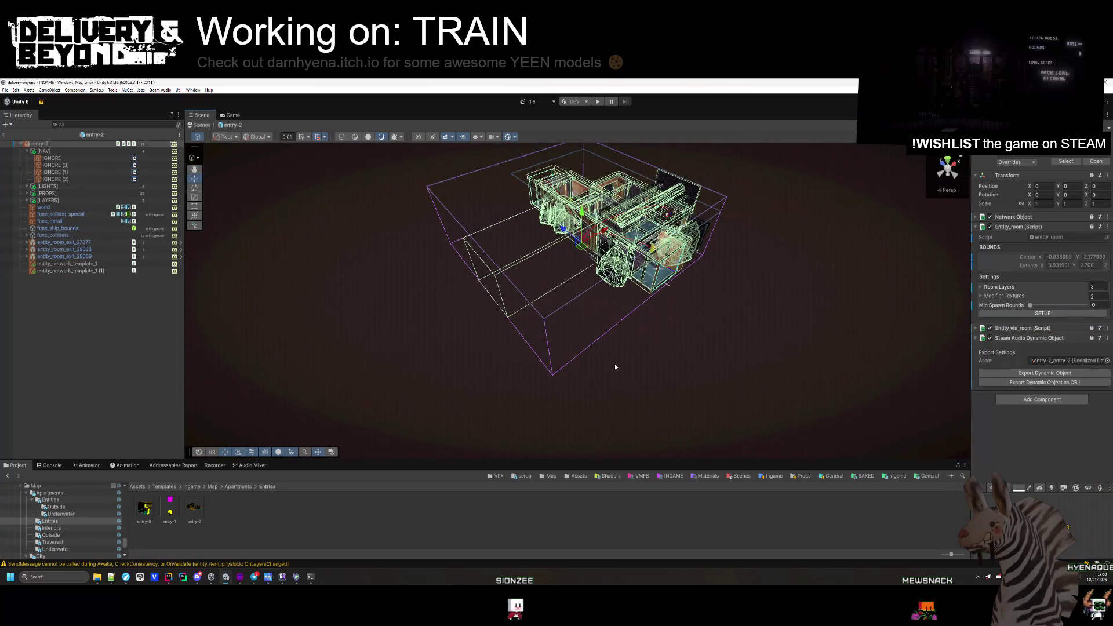
# - Export the room's Steam Audio dynamic object to entry-2_entry-2
pyautogui.click(1042, 374)
pyautogui.click(729, 363)
pyautogui.moveTo(728, 363)
pyautogui.mouseDown()
pyautogui.moveTo(574, 326)
pyautogui.moveTo(650, 326)
pyautogui.moveTo(572, 308)
pyautogui.mouseUp()
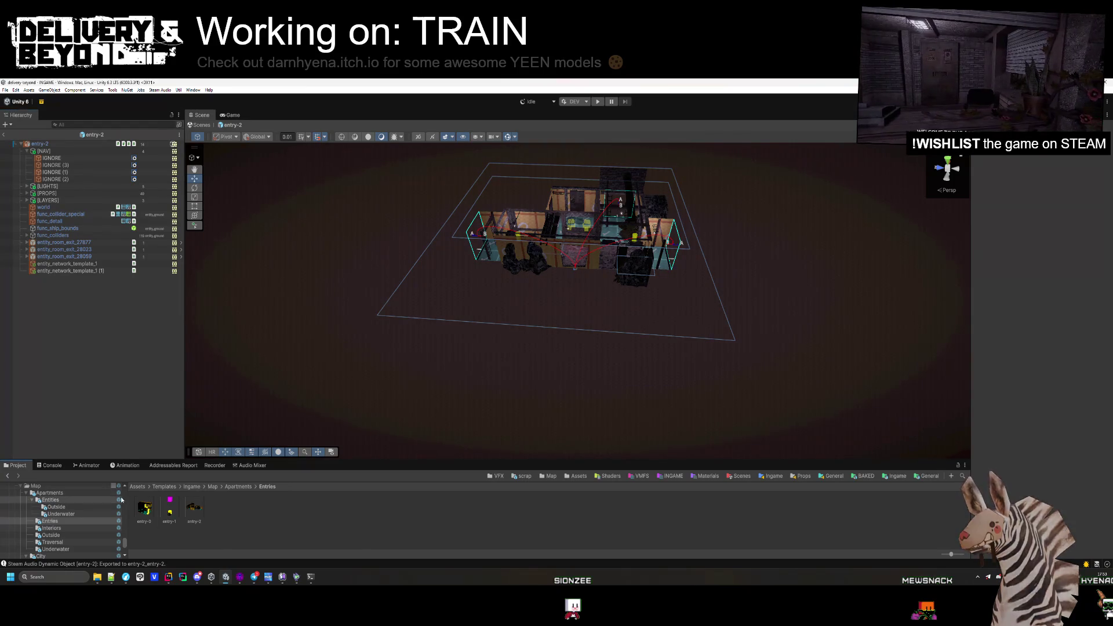
# - Open the Apartments entry-0 prefab and check func_collider_special and func_ship_bounds components
pyautogui.doubleClick(145, 509)
pyautogui.click(76, 201)
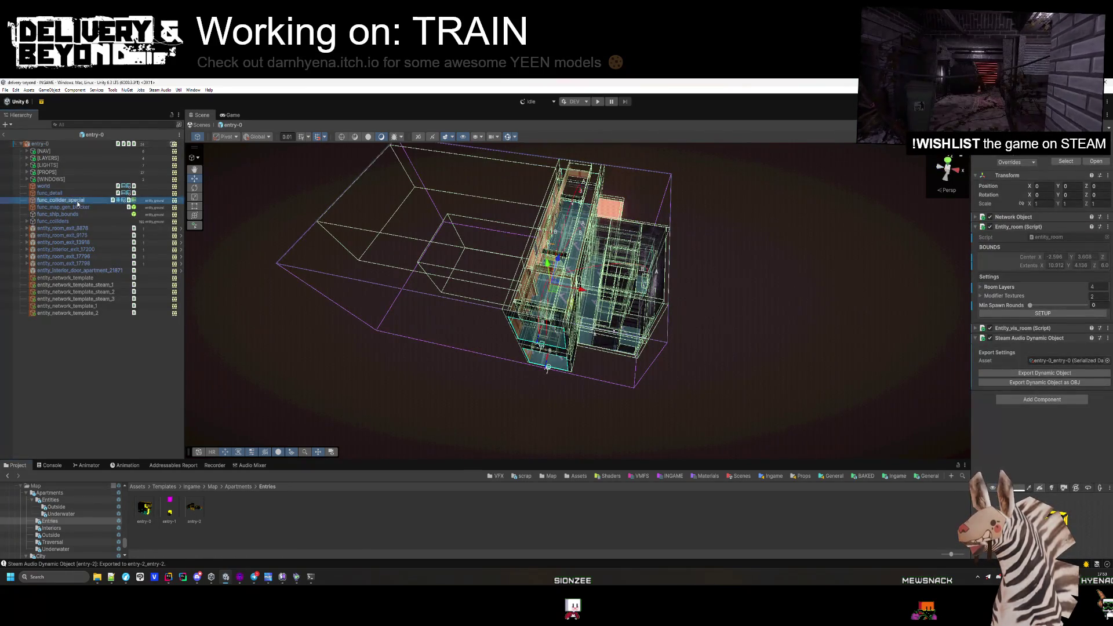
pyautogui.click(74, 215)
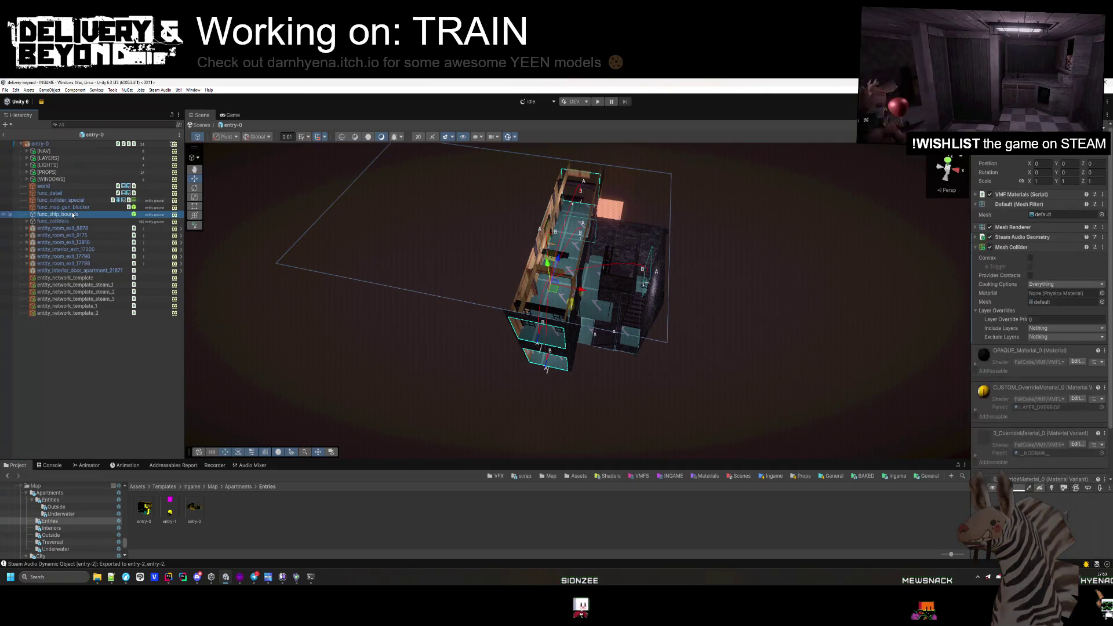
pyautogui.click(291, 503)
# - Open the Map/City entry-0 prefab and bring up a func_ship_bounds component's options
pyautogui.click(212, 487)
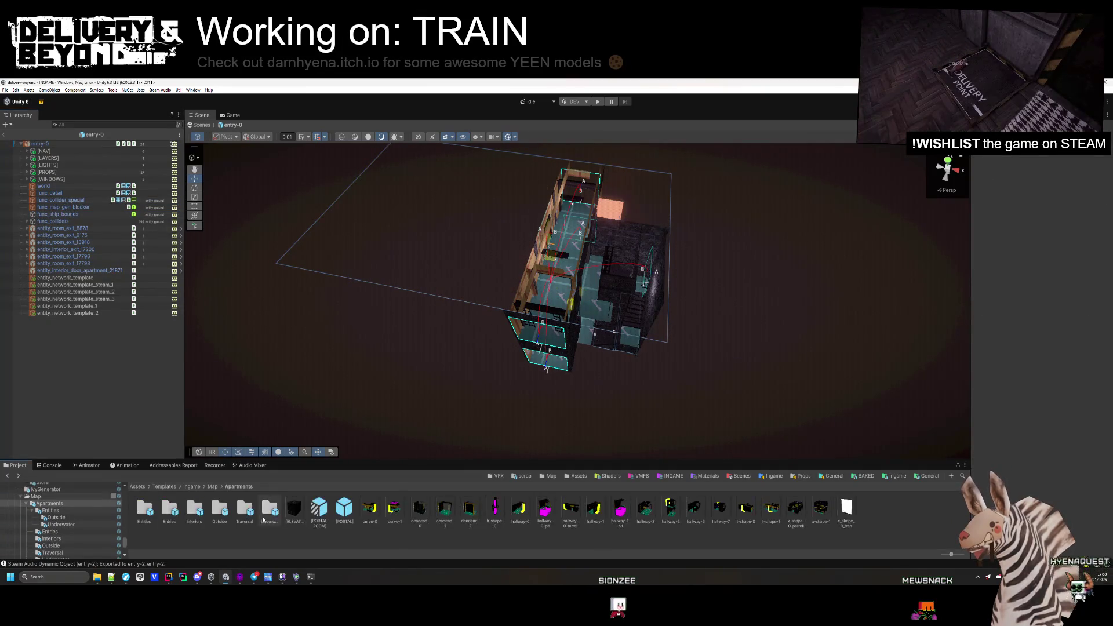
pyautogui.doubleClick(195, 509)
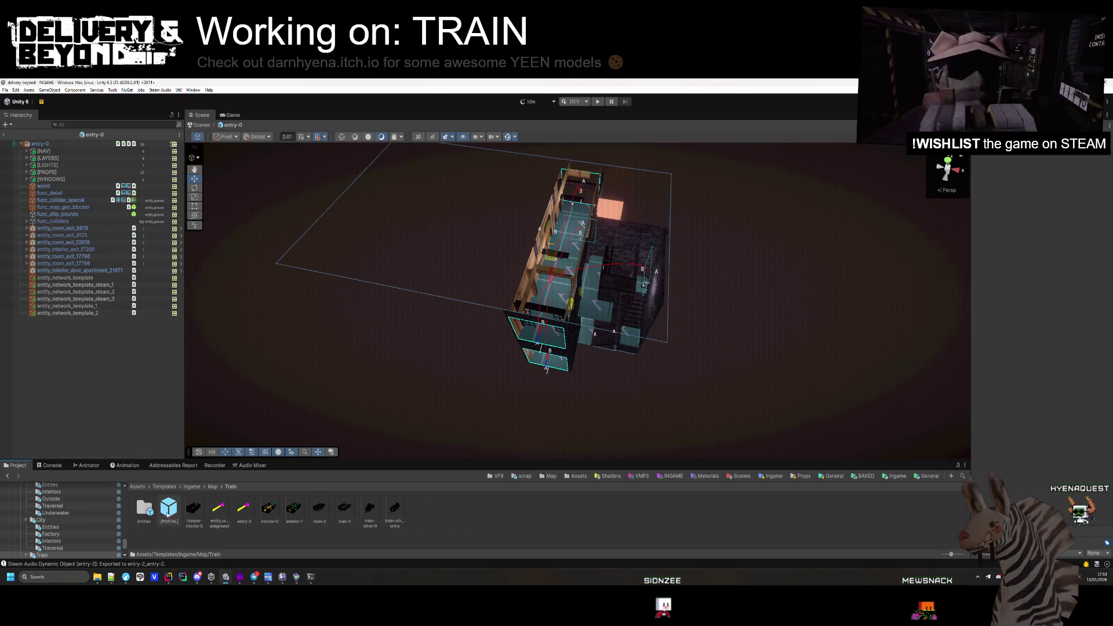
pyautogui.click(213, 486)
pyautogui.doubleClick(169, 508)
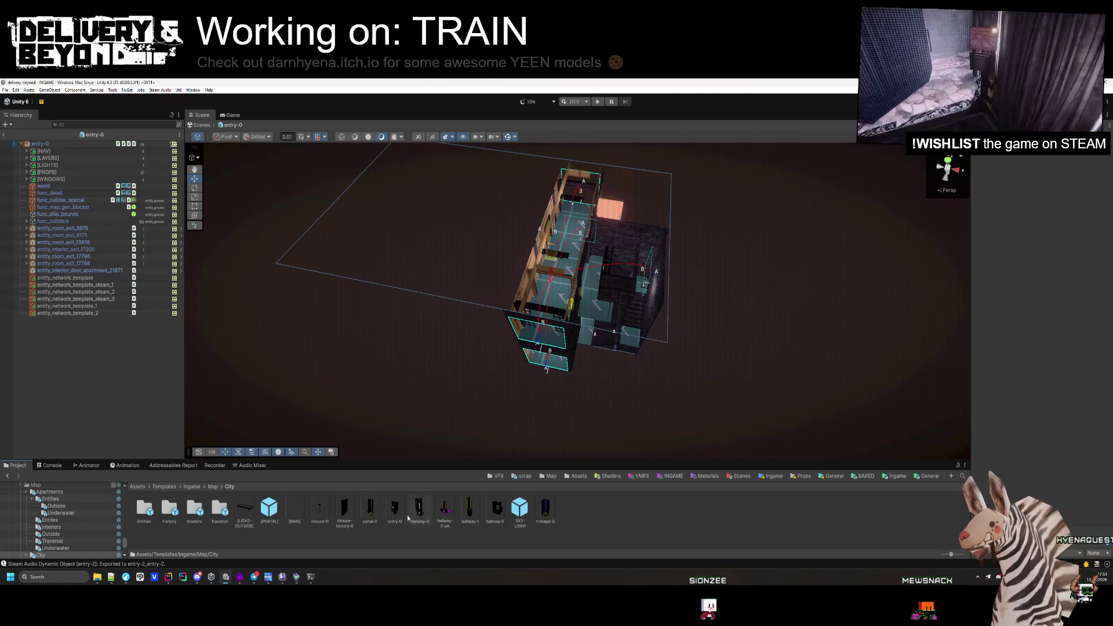
pyautogui.doubleClick(400, 513)
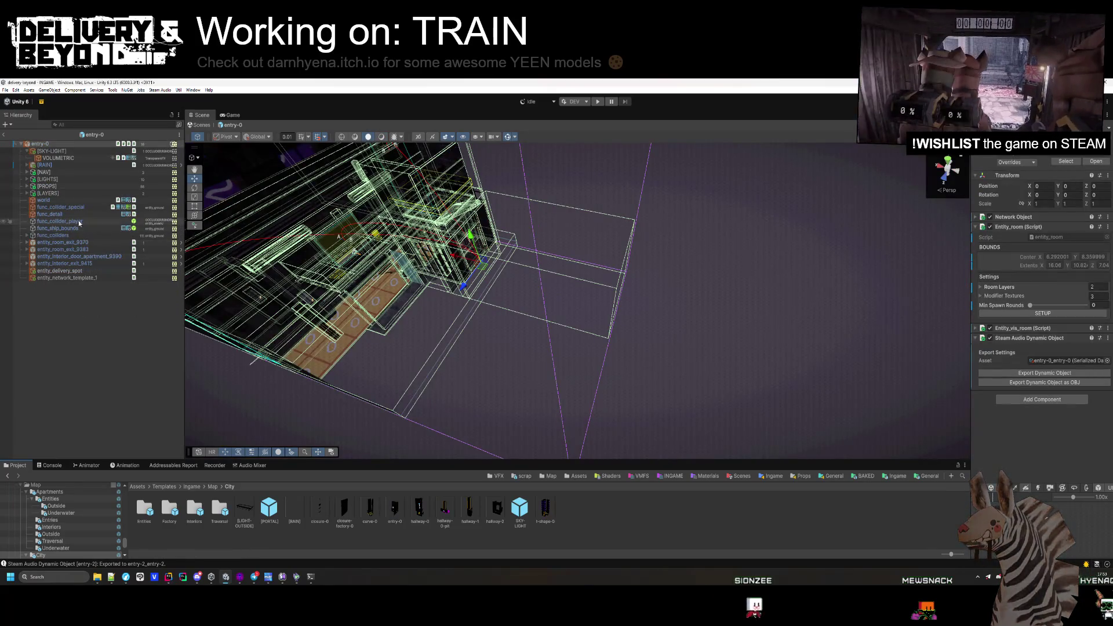
pyautogui.click(72, 228)
pyautogui.rightClick(1016, 229)
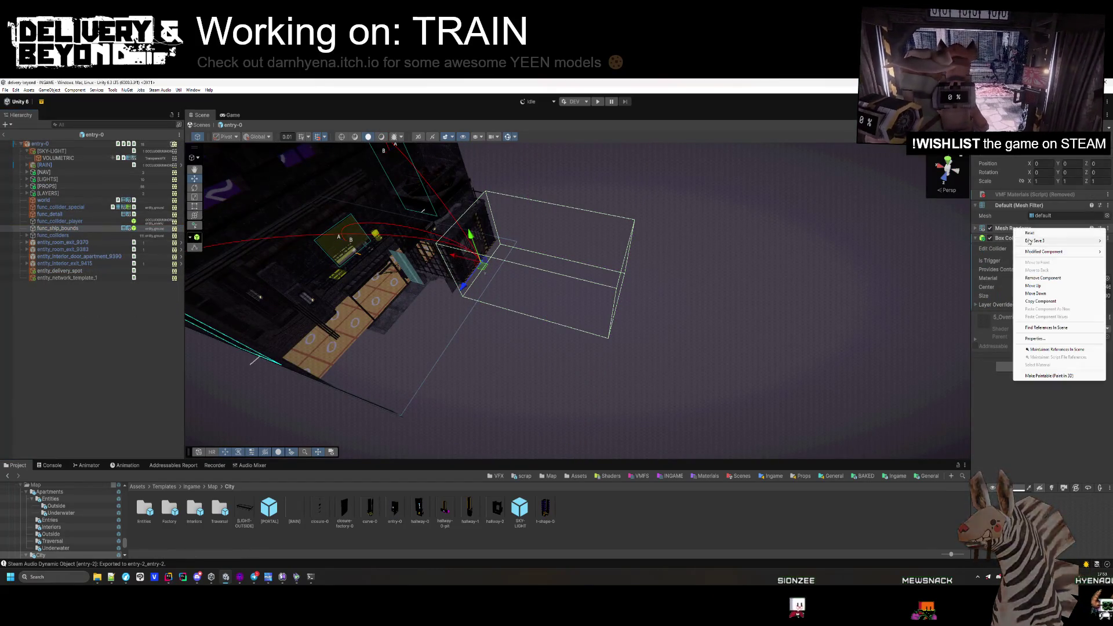
# - Remove the Mesh Renderer and Mesh Filter from City entry-0's func_ship_bounds
pyautogui.click(1042, 278)
pyautogui.rightClick(1020, 205)
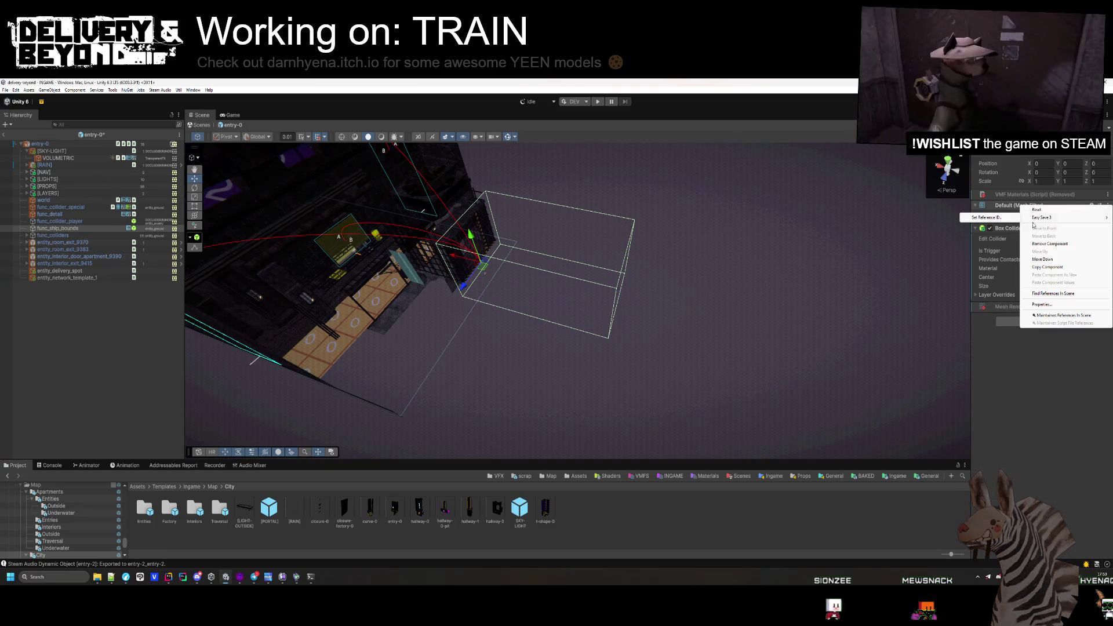
pyautogui.click(1040, 245)
# - Check the entry-0 room, then exit Prefab Mode back to the INGAME scene
pyautogui.click(439, 311)
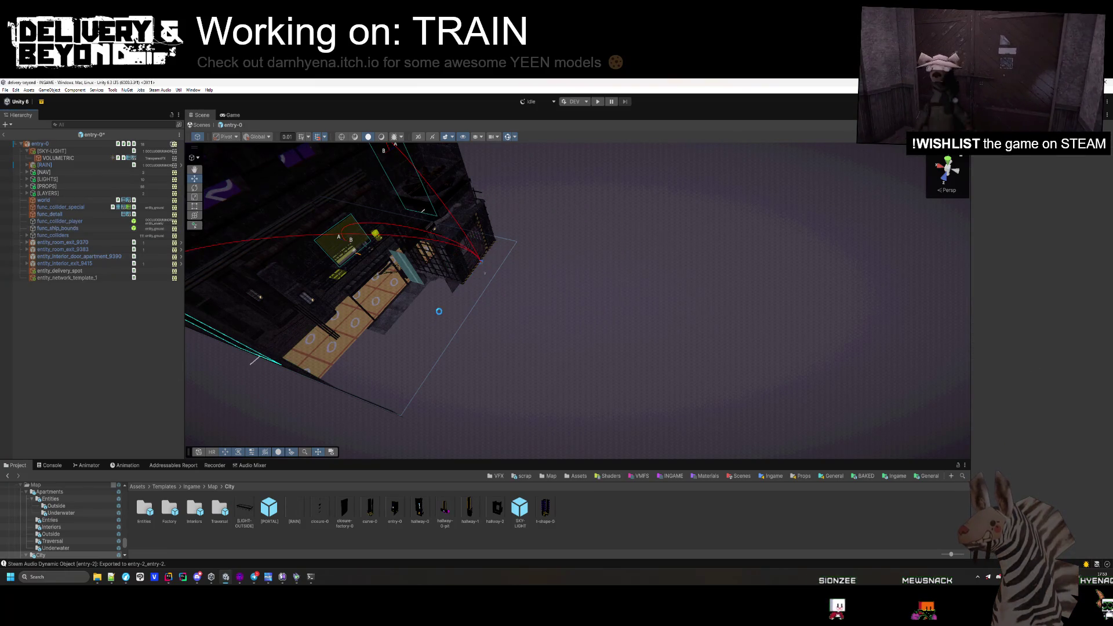
pyautogui.moveTo(439, 315)
pyautogui.mouseDown()
pyautogui.moveTo(474, 307)
pyautogui.moveTo(140, 165)
pyautogui.mouseUp()
pyautogui.doubleClick(71, 144)
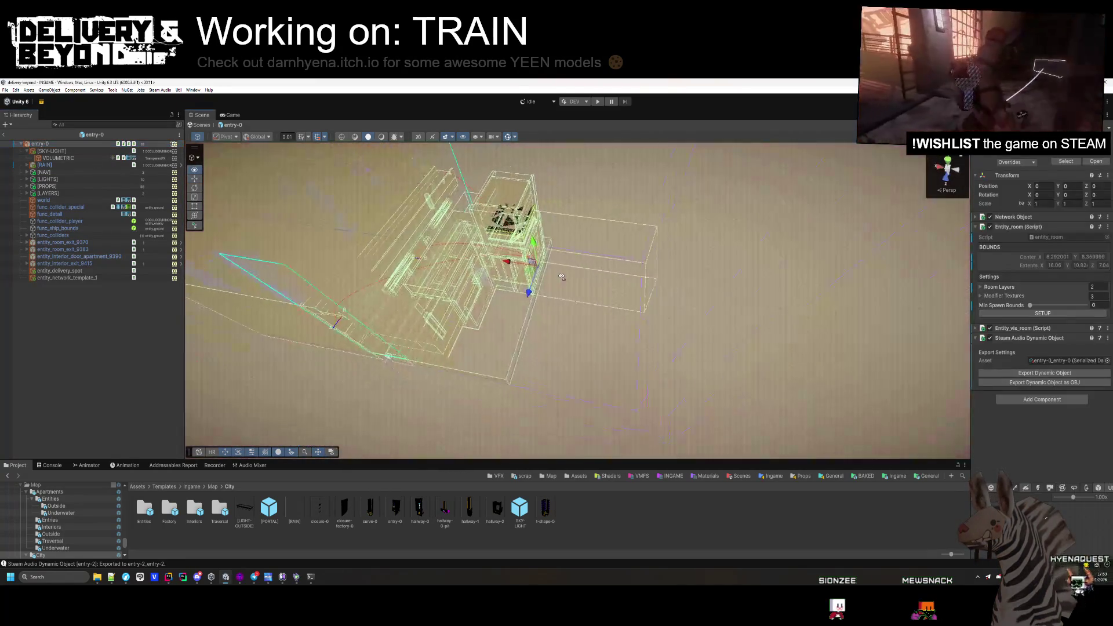
pyautogui.click(562, 277)
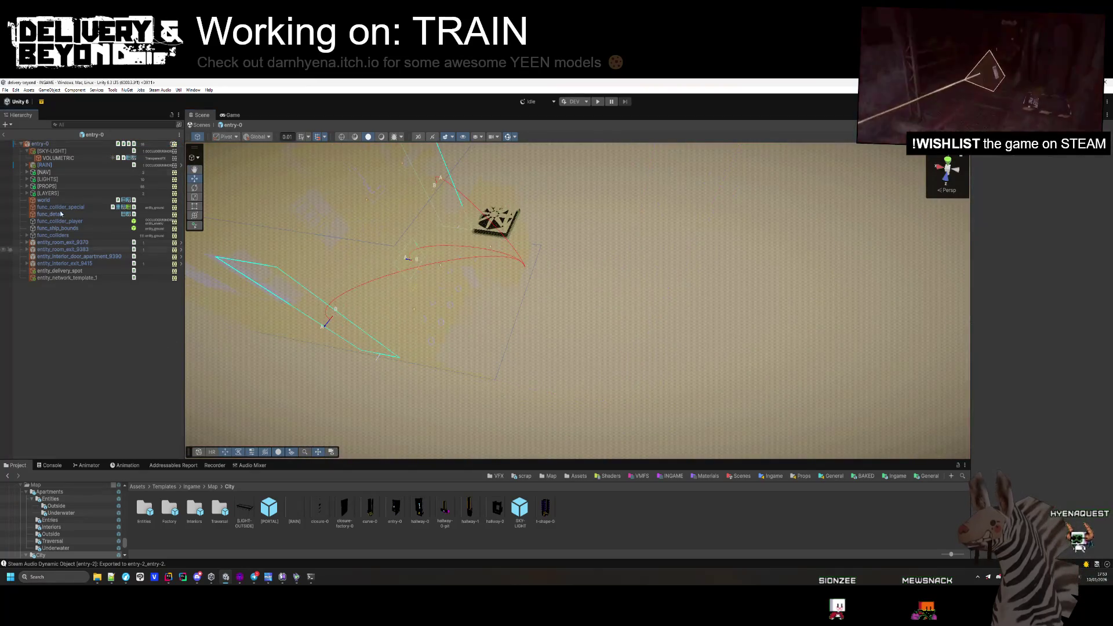
pyautogui.click(4, 134)
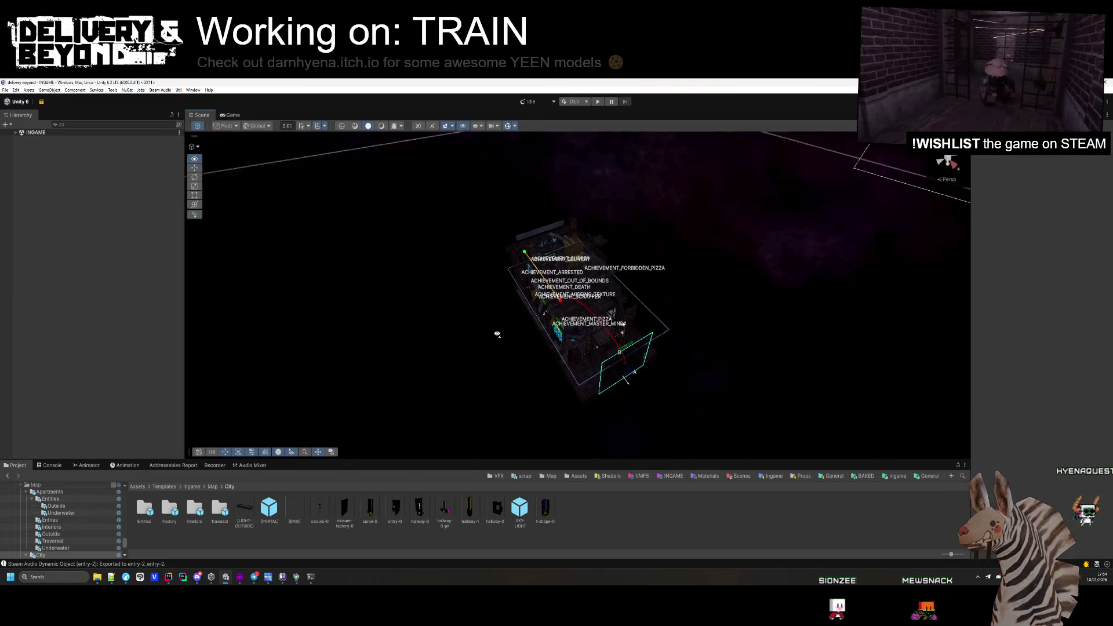
# - Enter Play mode, try GENERATE on the Debug Controller (invalid world index), and view the Scene
pyautogui.hotkey('ctrl', 'p')
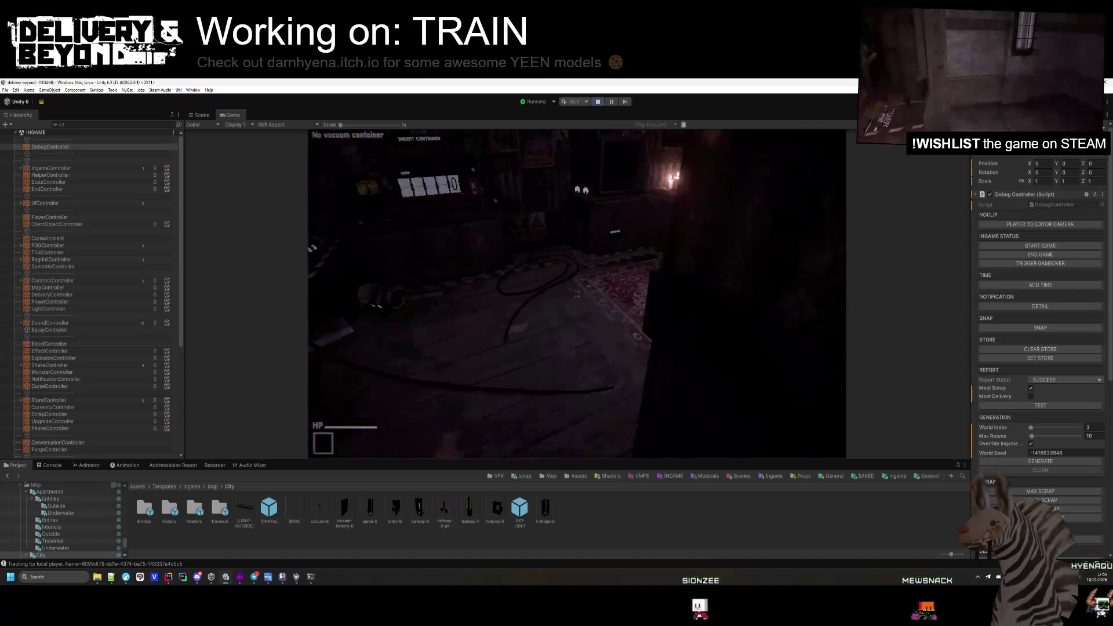
pyautogui.press('super')
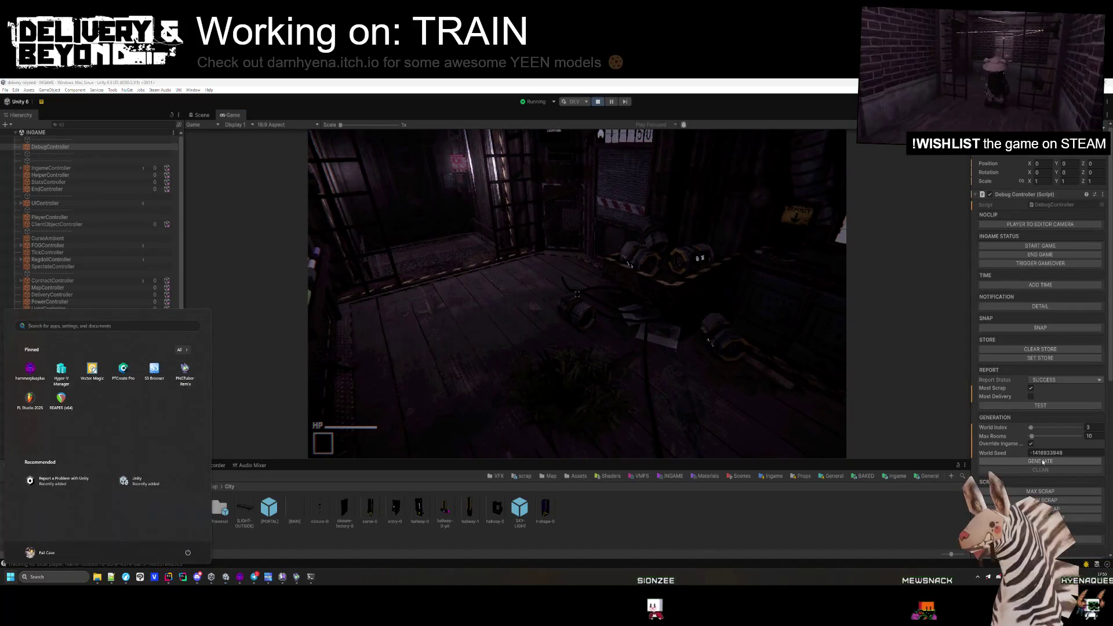
pyautogui.click(1040, 461)
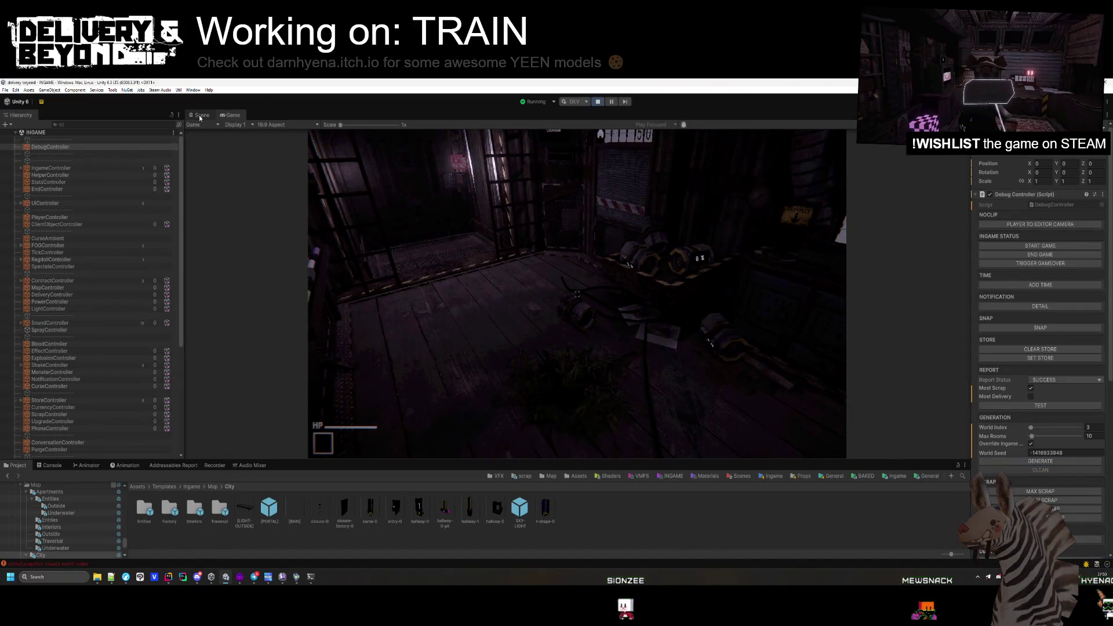
pyautogui.click(200, 116)
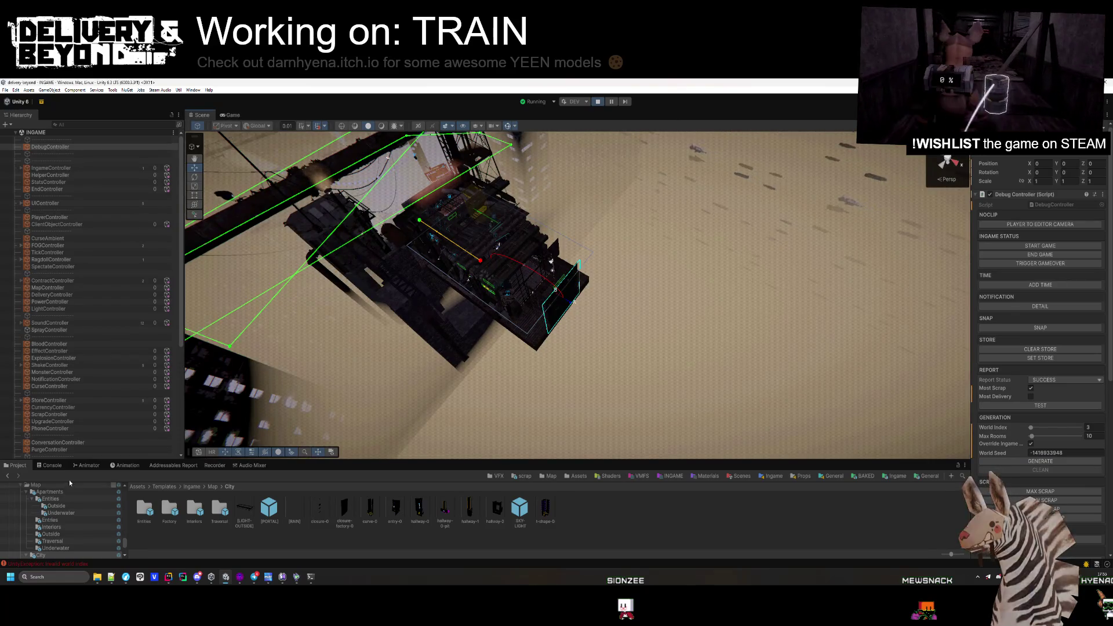
# - Clear the console, set World Index to 2, and generate the 10-room map
pyautogui.click(51, 465)
pyautogui.click(12, 476)
pyautogui.write('2')
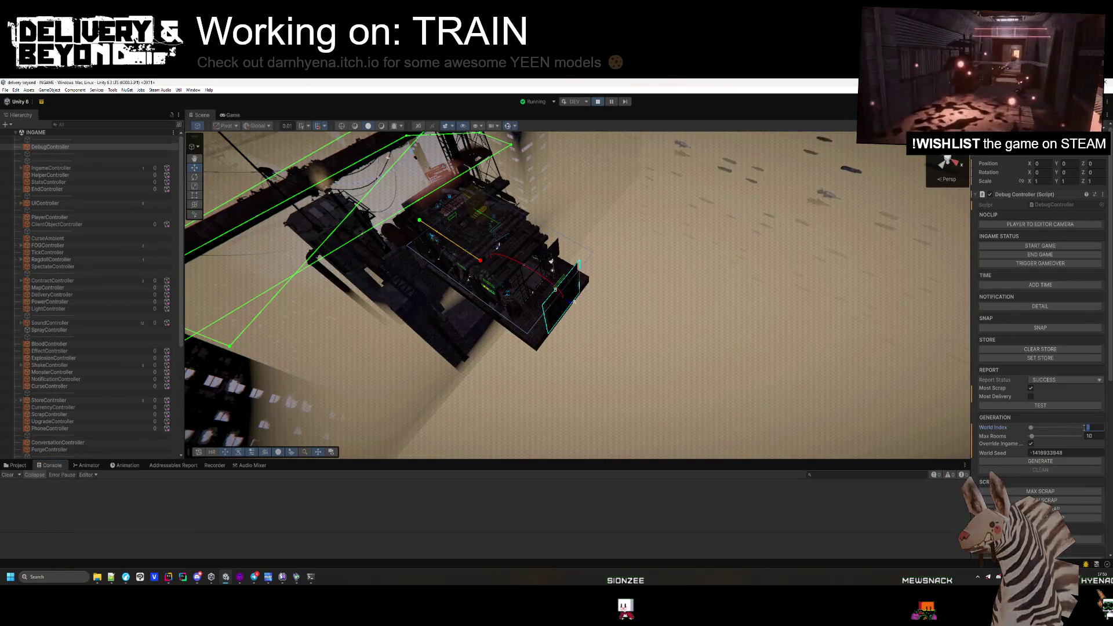
pyautogui.click(1040, 461)
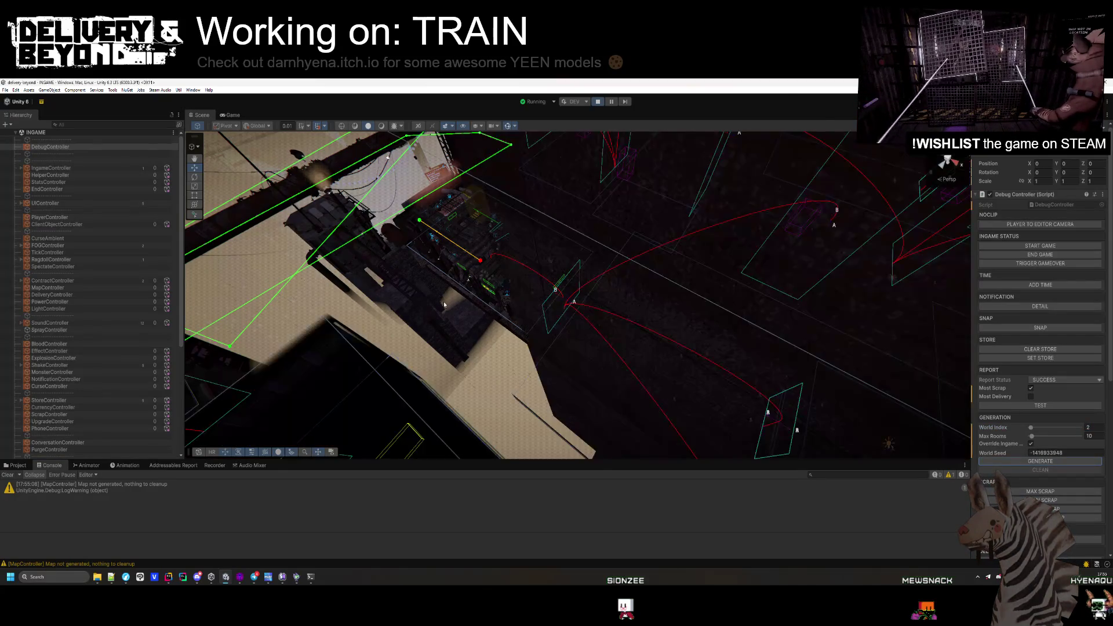
pyautogui.moveTo(443, 302)
pyautogui.mouseDown()
pyautogui.moveTo(481, 371)
pyautogui.moveTo(660, 307)
pyautogui.moveTo(648, 316)
pyautogui.moveTo(544, 157)
pyautogui.moveTo(527, 246)
pyautogui.moveTo(603, 356)
pyautogui.moveTo(689, 387)
pyautogui.moveTo(247, 121)
pyautogui.mouseUp()
# - Playtest the train level in the Game view and open the in-game settings menu
pyautogui.click(231, 115)
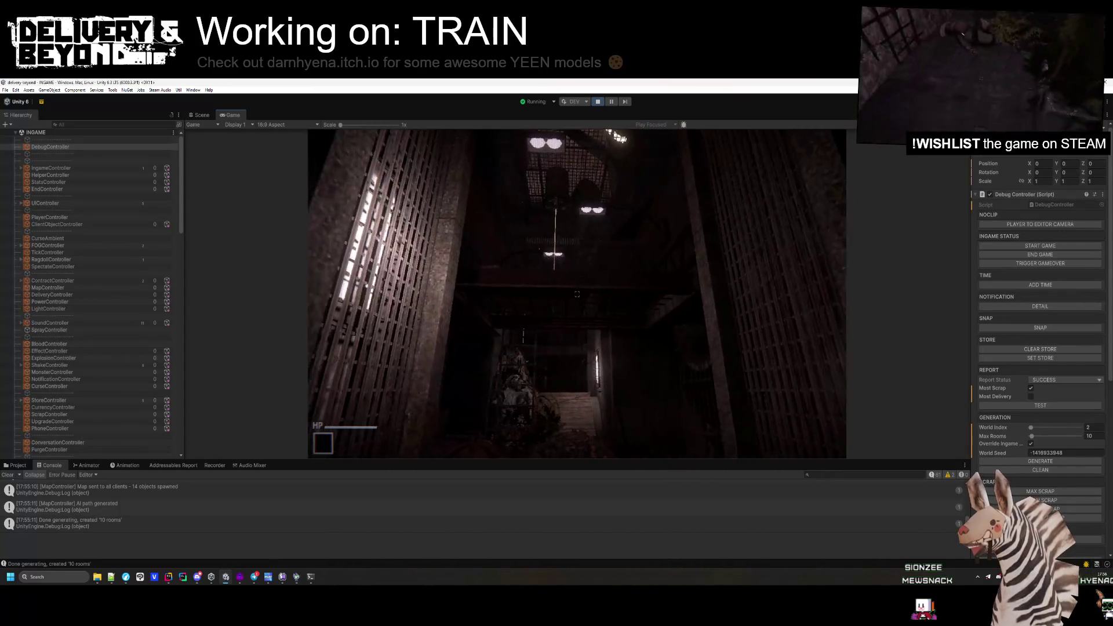
pyautogui.press('Escape')
pyautogui.press('Escape')
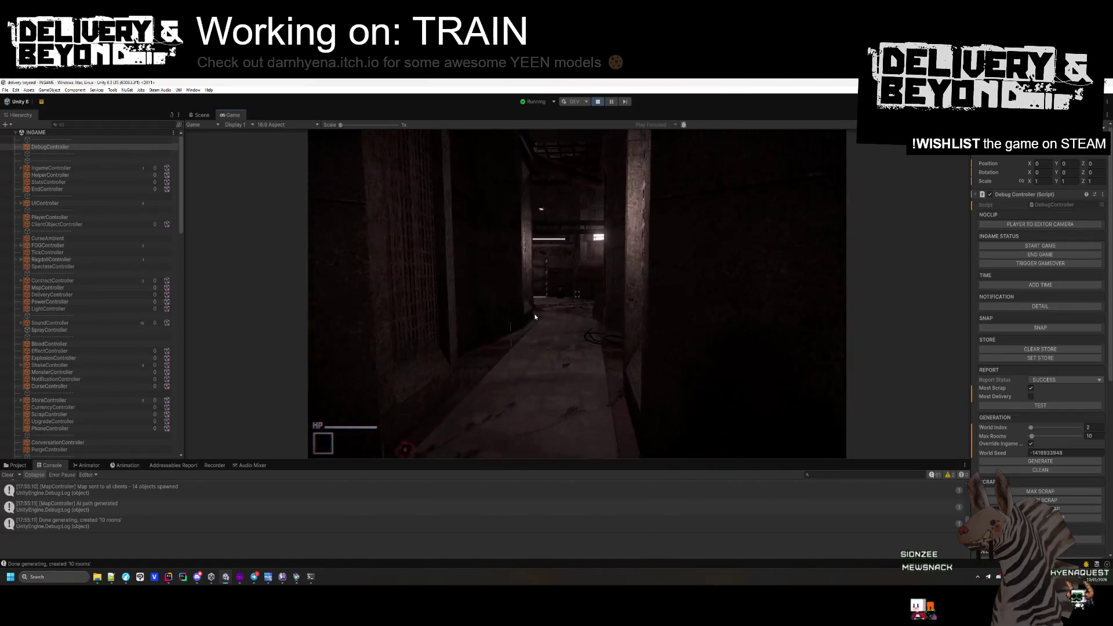
pyautogui.press('Escape')
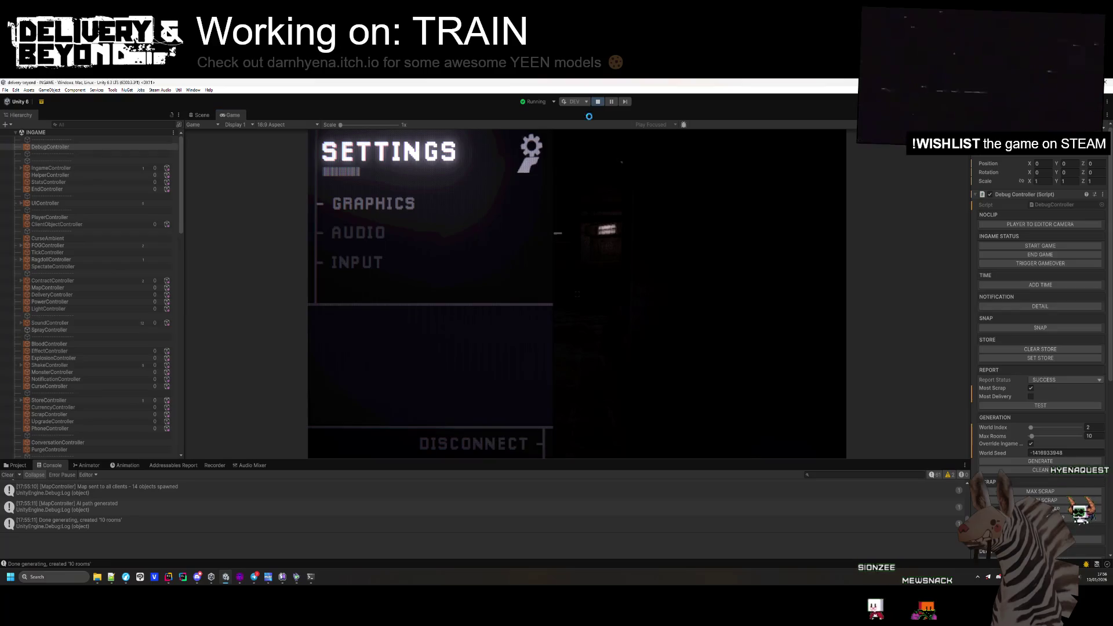
# - Stop play mode and open generation/train/entry-0.vmf in Hammer++
pyautogui.hotkey('ctrl', 'p')
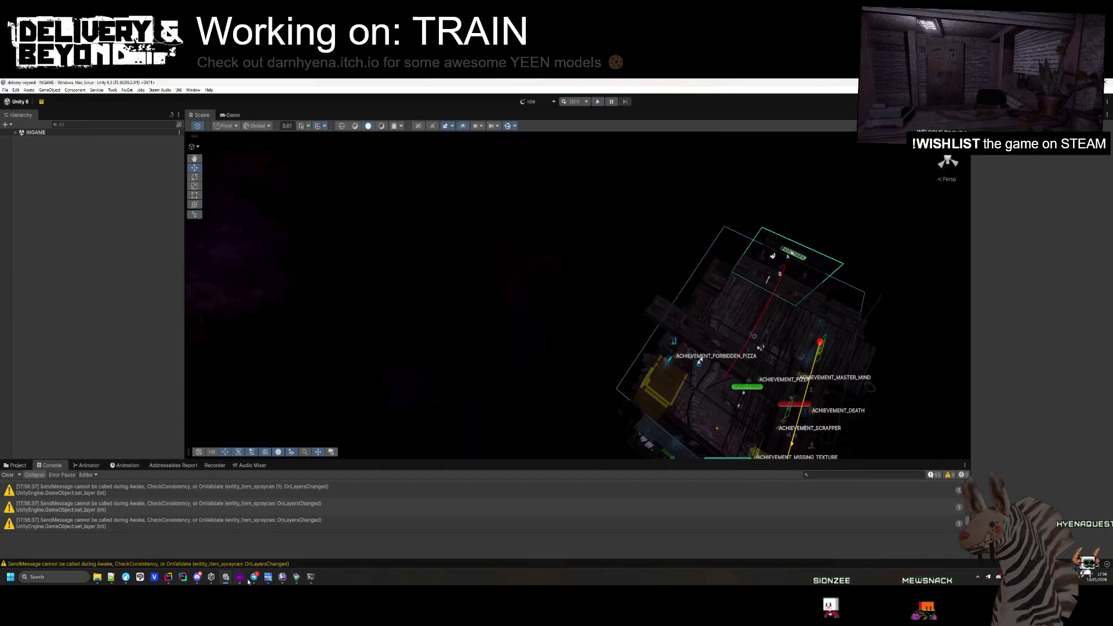
pyautogui.click(240, 578)
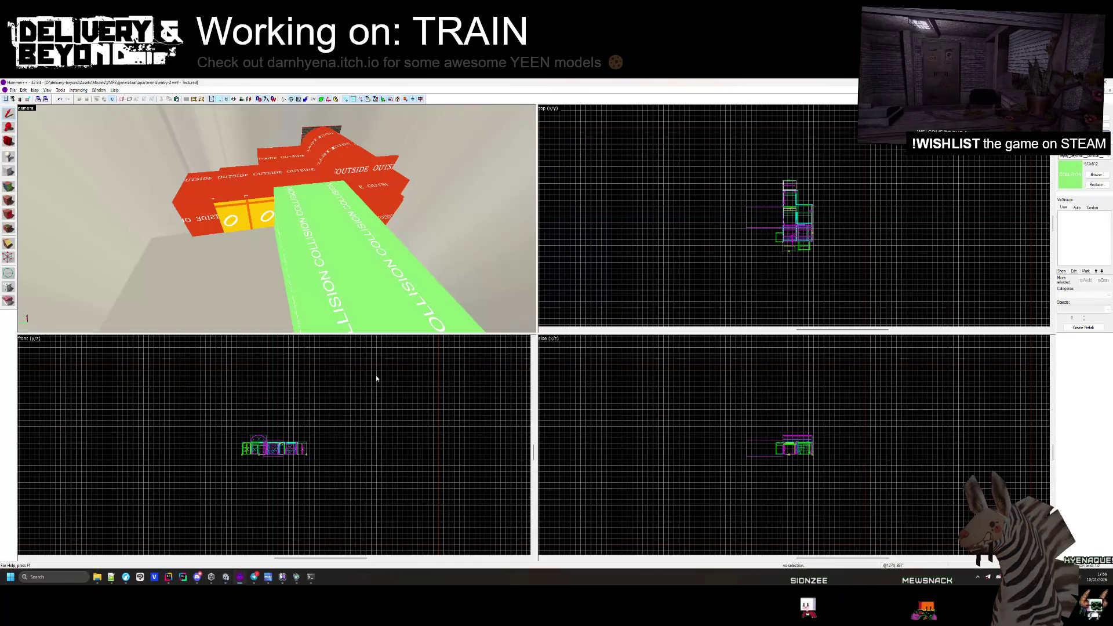
pyautogui.click(12, 89)
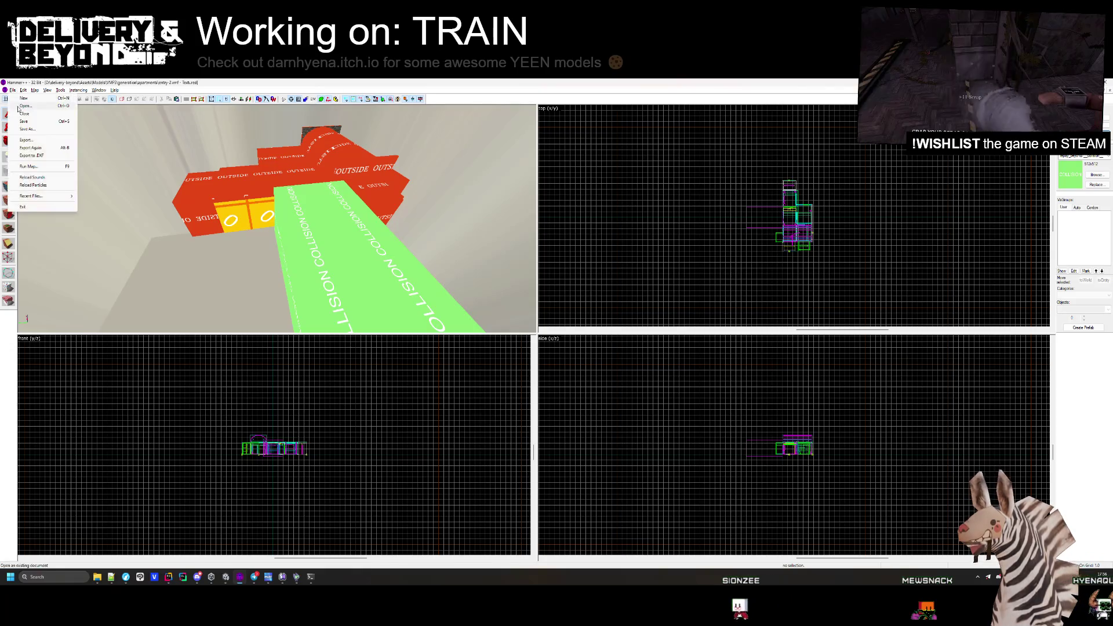
pyautogui.click(23, 107)
pyautogui.click(214, 114)
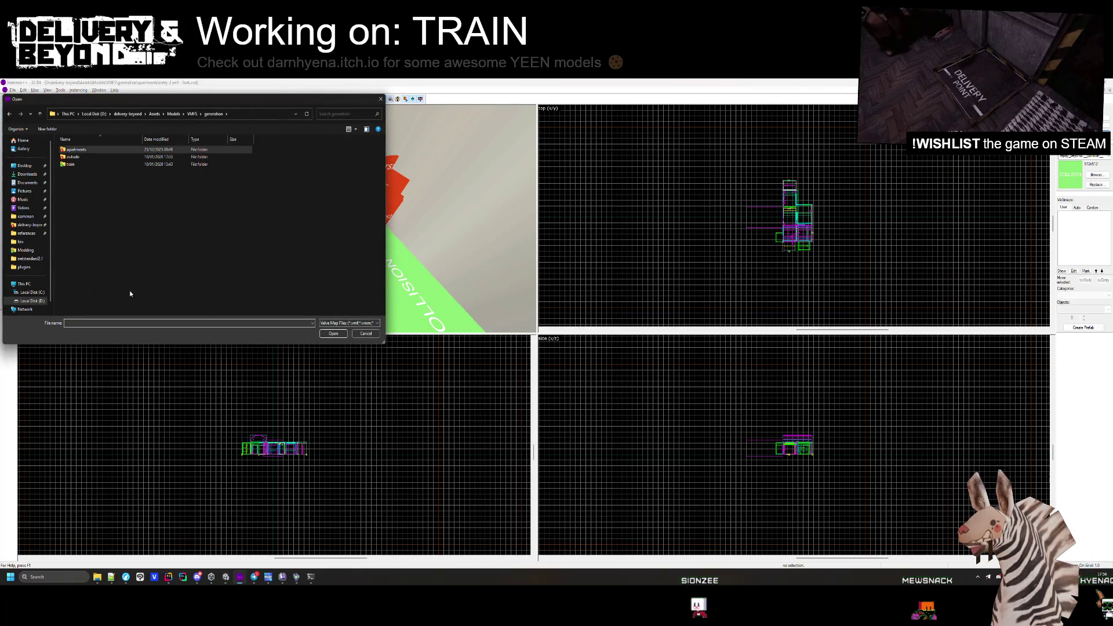
pyautogui.doubleClick(75, 150)
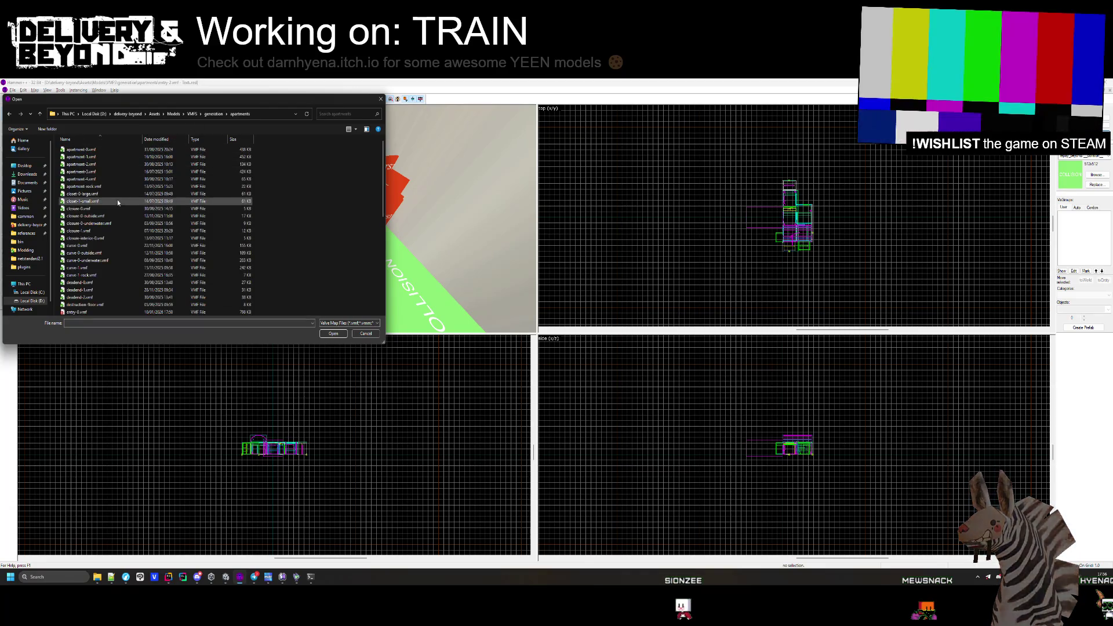
pyautogui.click(213, 113)
pyautogui.doubleClick(89, 165)
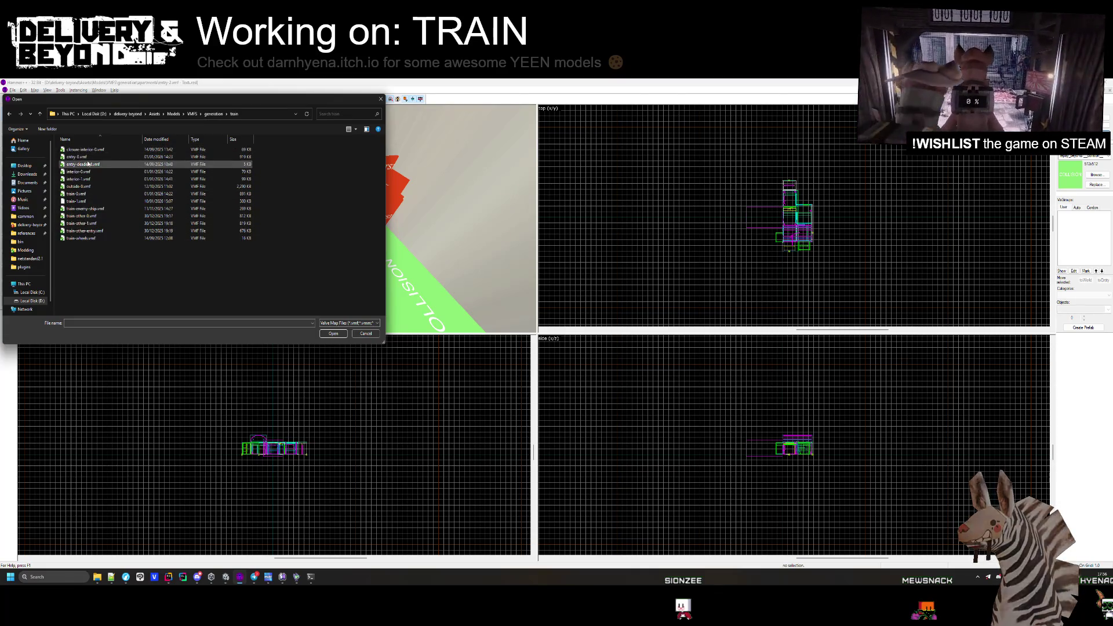
pyautogui.doubleClick(77, 156)
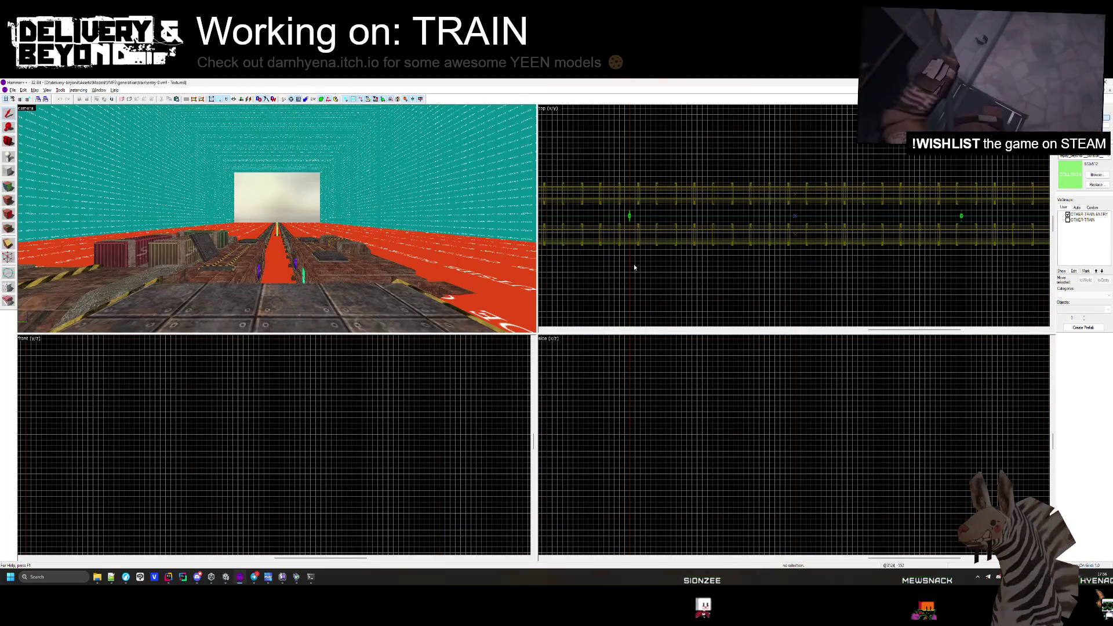
# - Paste Special the copied green brush into the map, deselect it, and return to Unity
pyautogui.click(647, 278)
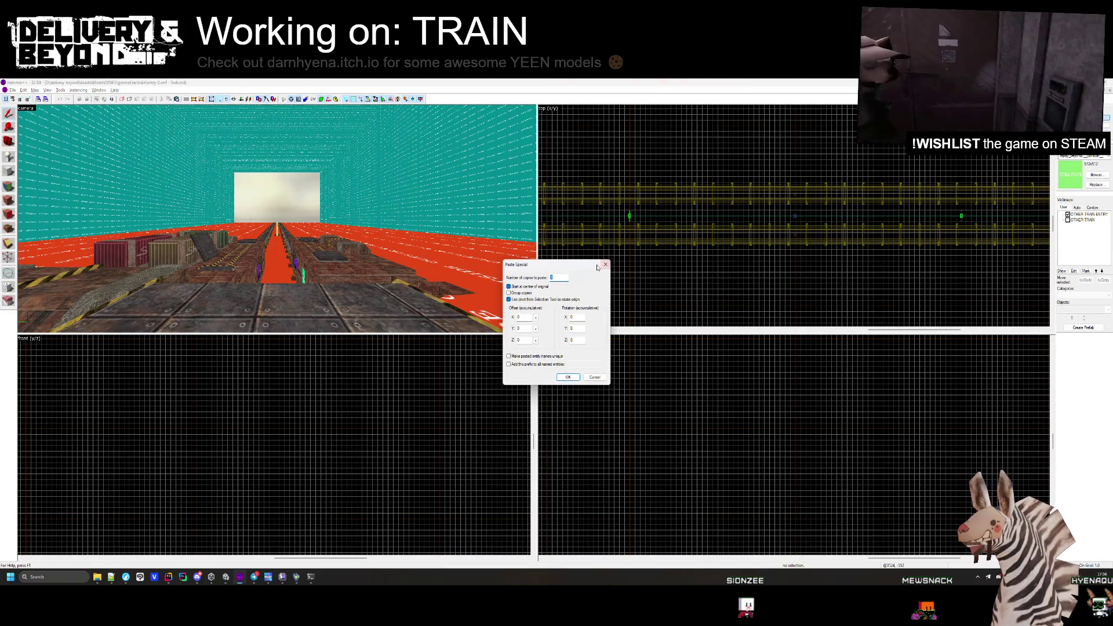
pyautogui.press('Return')
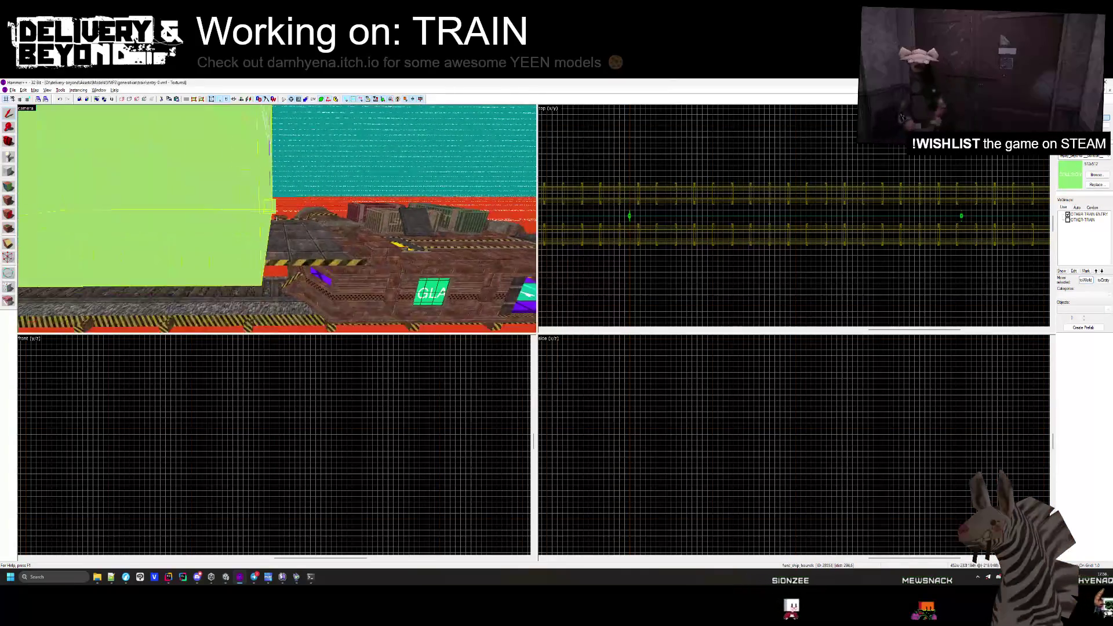
pyautogui.click(794, 216)
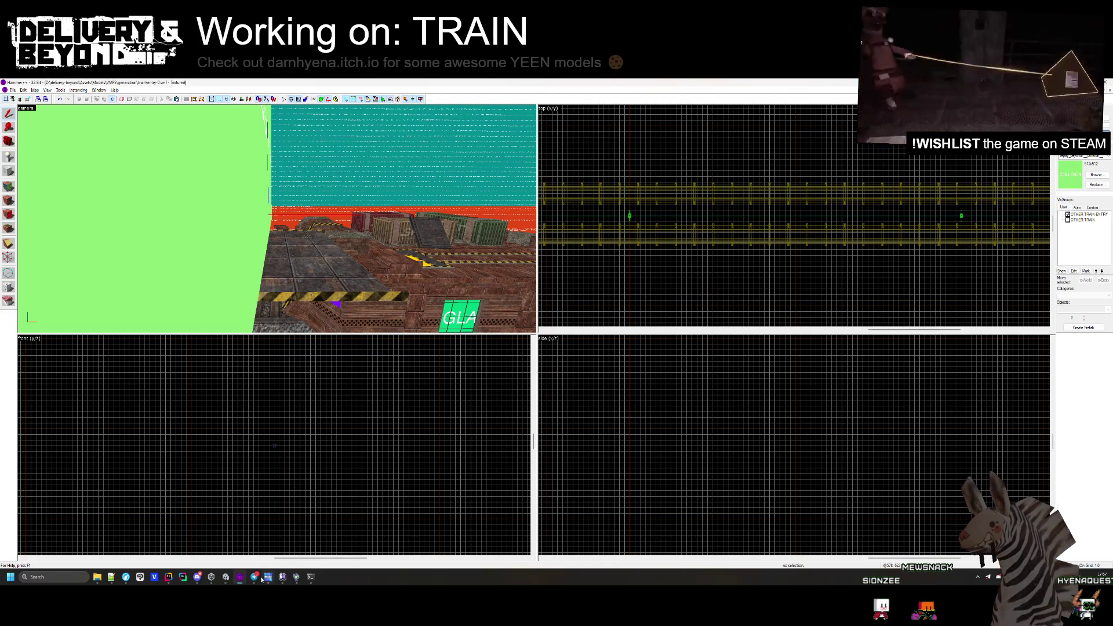
pyautogui.hotkey('alt', 'Tab')
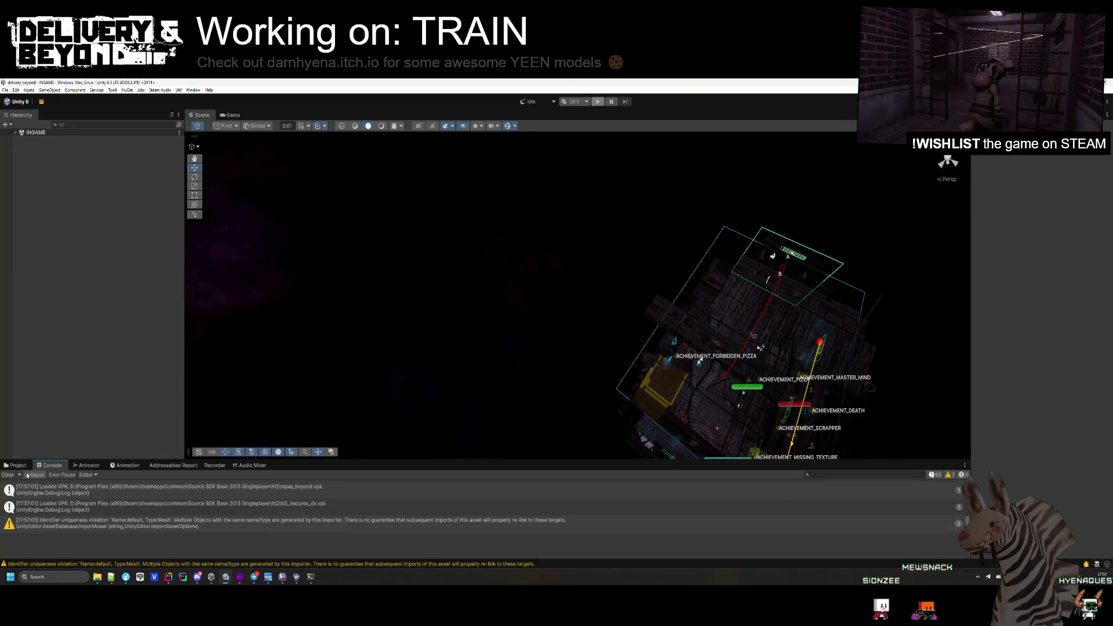
# - Open the entry-0 prefab from the Map > Train folder in the Project window
pyautogui.click(14, 466)
pyautogui.click(212, 487)
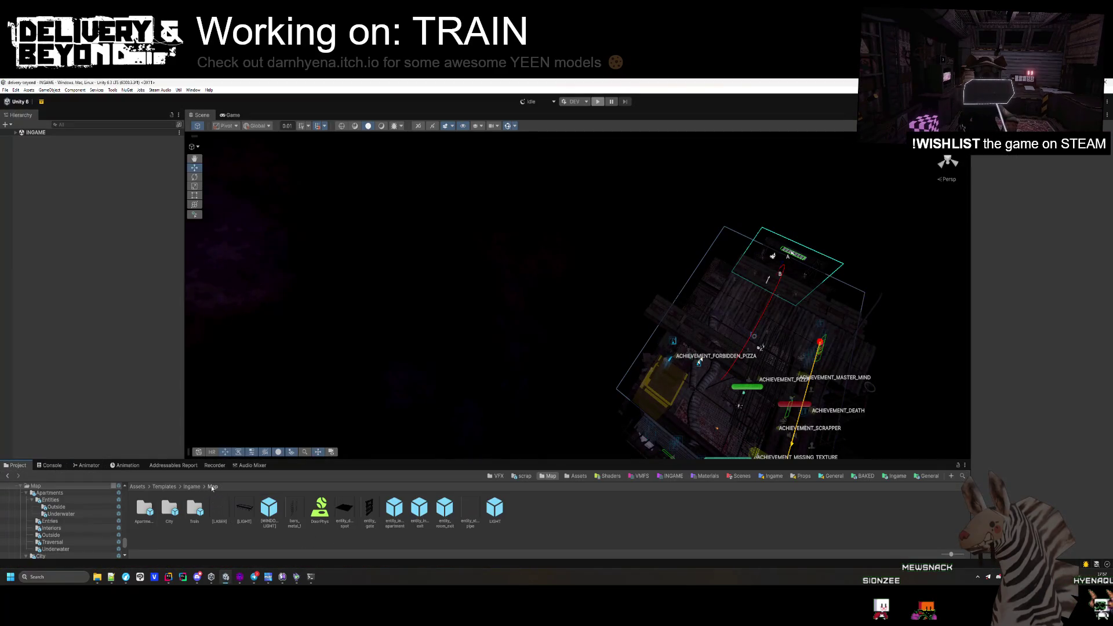
pyautogui.doubleClick(191, 509)
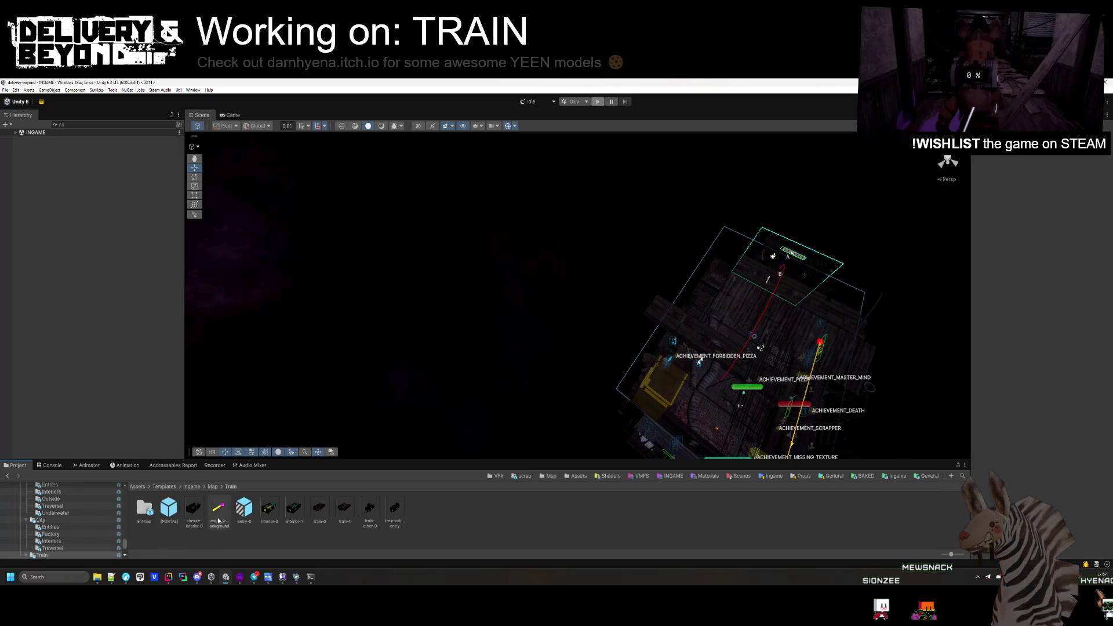
pyautogui.doubleClick(242, 509)
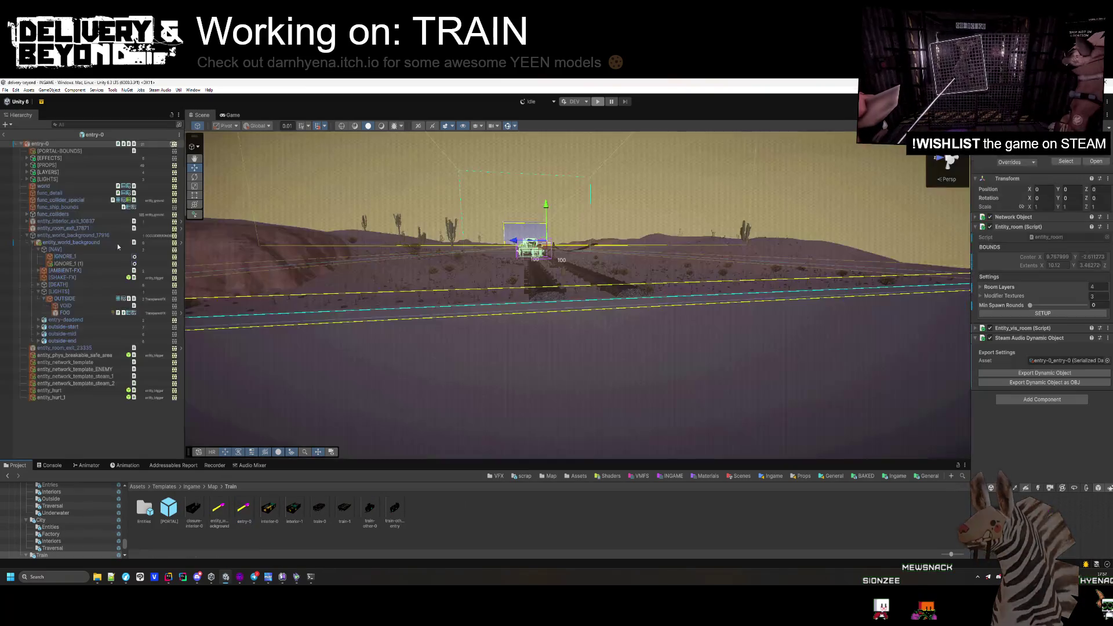
# - Add a Box Collider to the func_ship_bounds object
pyautogui.click(27, 236)
pyautogui.click(58, 207)
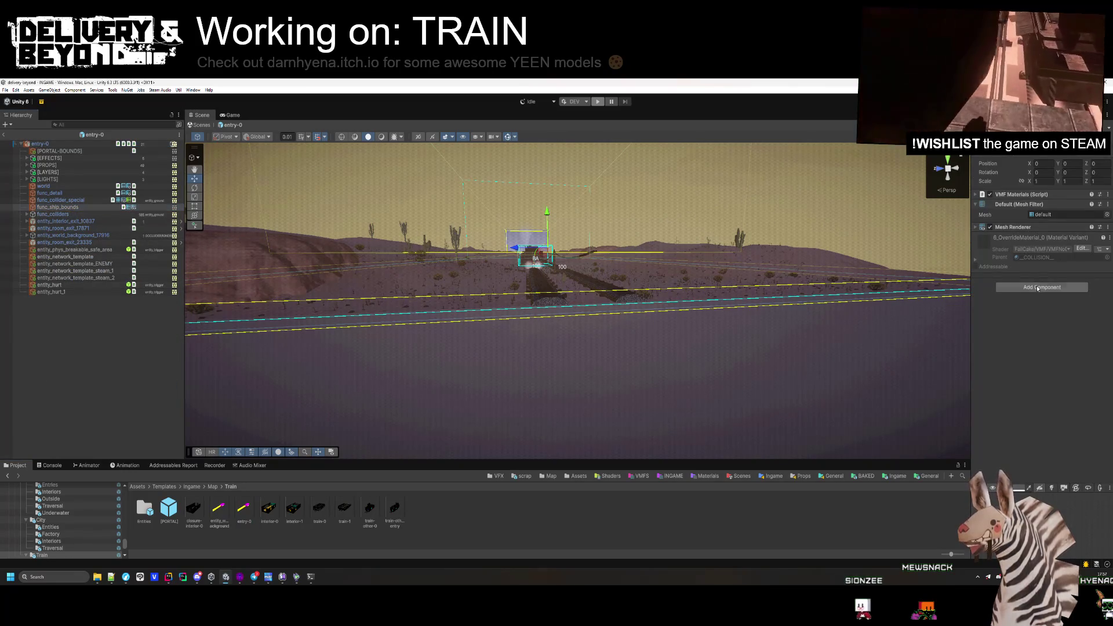
pyautogui.click(1039, 288)
pyautogui.write('box')
pyautogui.press('Return')
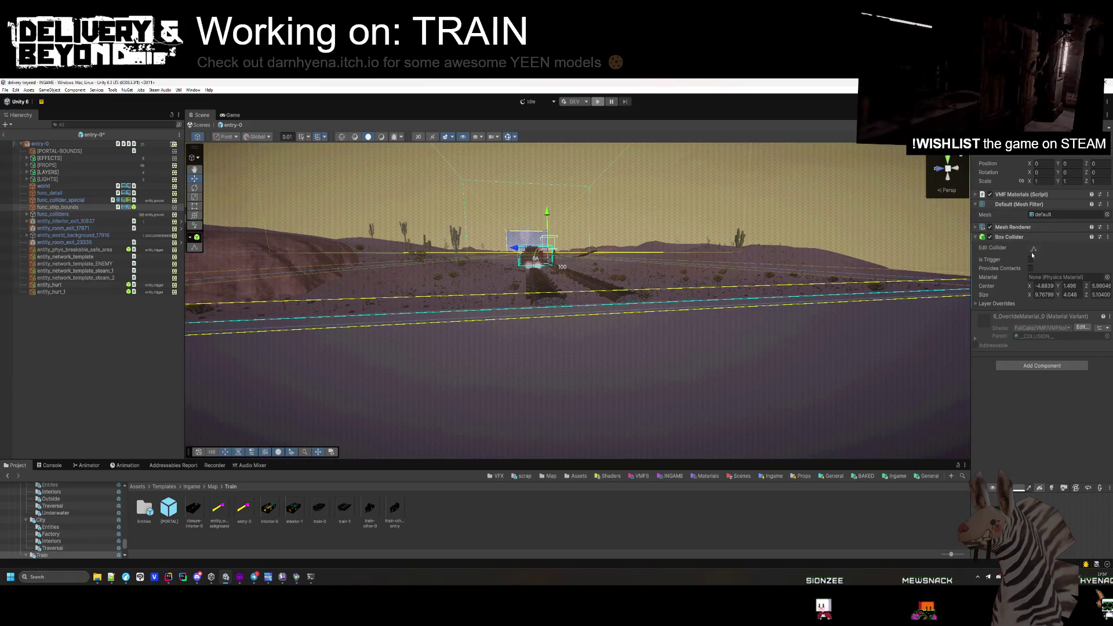
# - Remove the VMF Materials, Mesh Filter and Mesh Renderer components from func_ship_bounds
pyautogui.rightClick(1032, 229)
pyautogui.click(1036, 282)
pyautogui.rightClick(1015, 204)
pyautogui.click(1034, 241)
pyautogui.rightClick(1018, 194)
pyautogui.click(1035, 229)
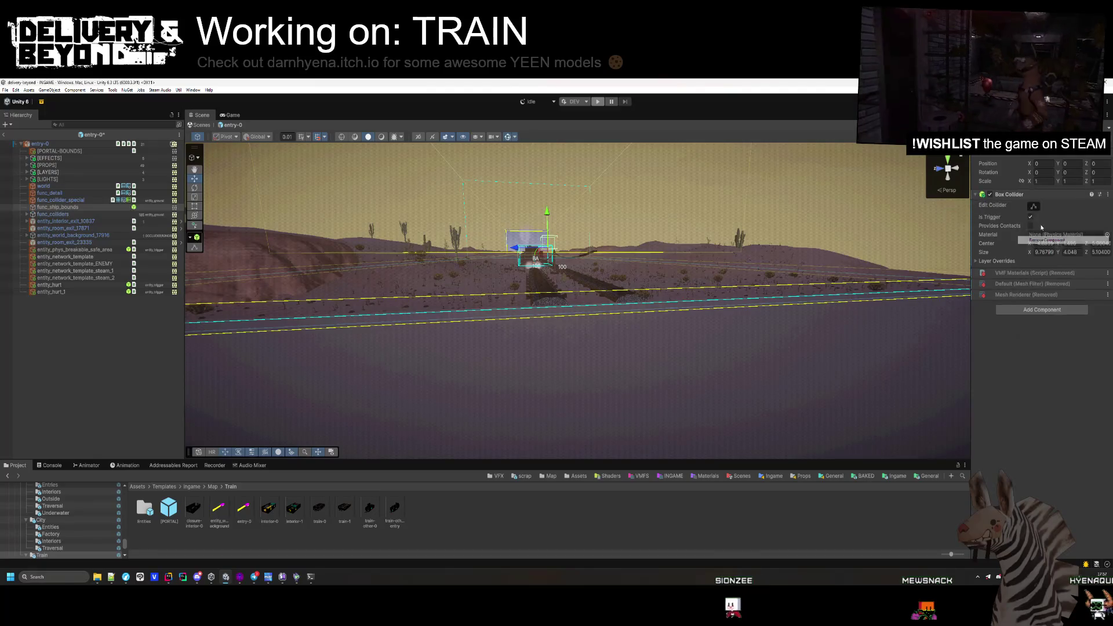
# - Put func_ship_bounds on the entity_ground layer and reselect it to verify
pyautogui.click(1077, 149)
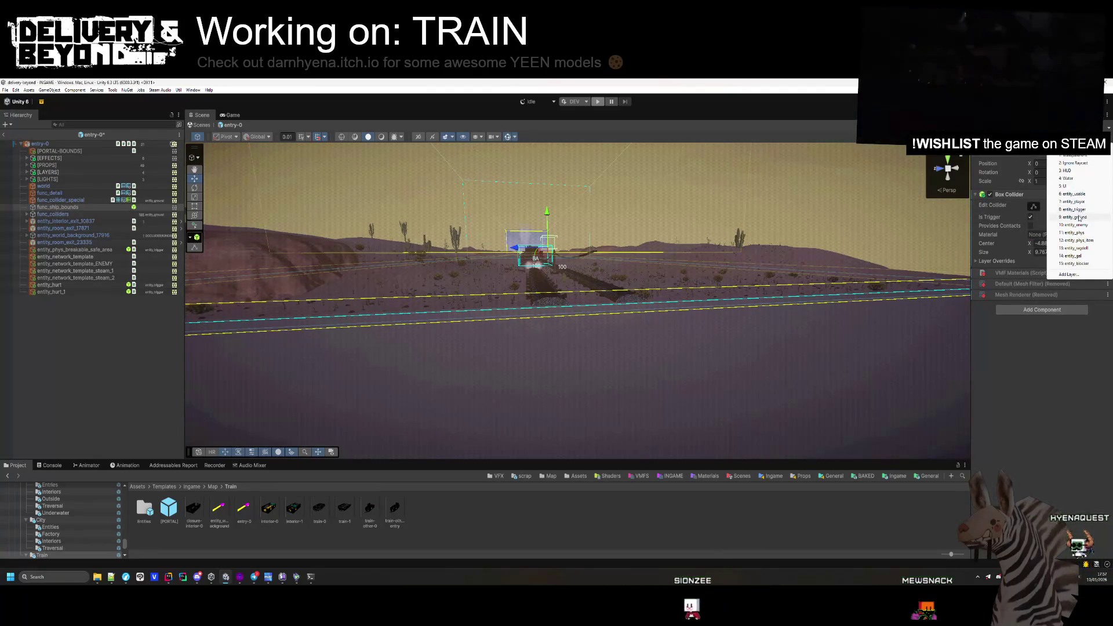
pyautogui.click(1079, 218)
pyautogui.click(282, 342)
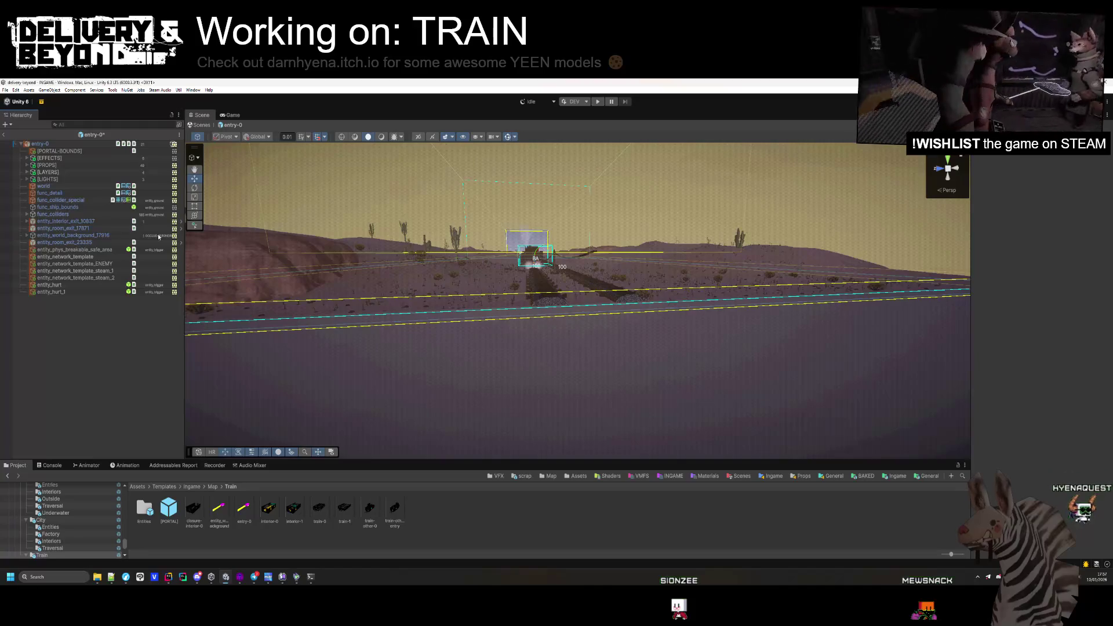
pyautogui.click(95, 207)
# - Select the entry-0 root and press SETUP on Entity_room to refit its bounds
pyautogui.moveTo(371, 272)
pyautogui.mouseDown()
pyautogui.moveTo(345, 252)
pyautogui.moveTo(253, 365)
pyautogui.mouseUp()
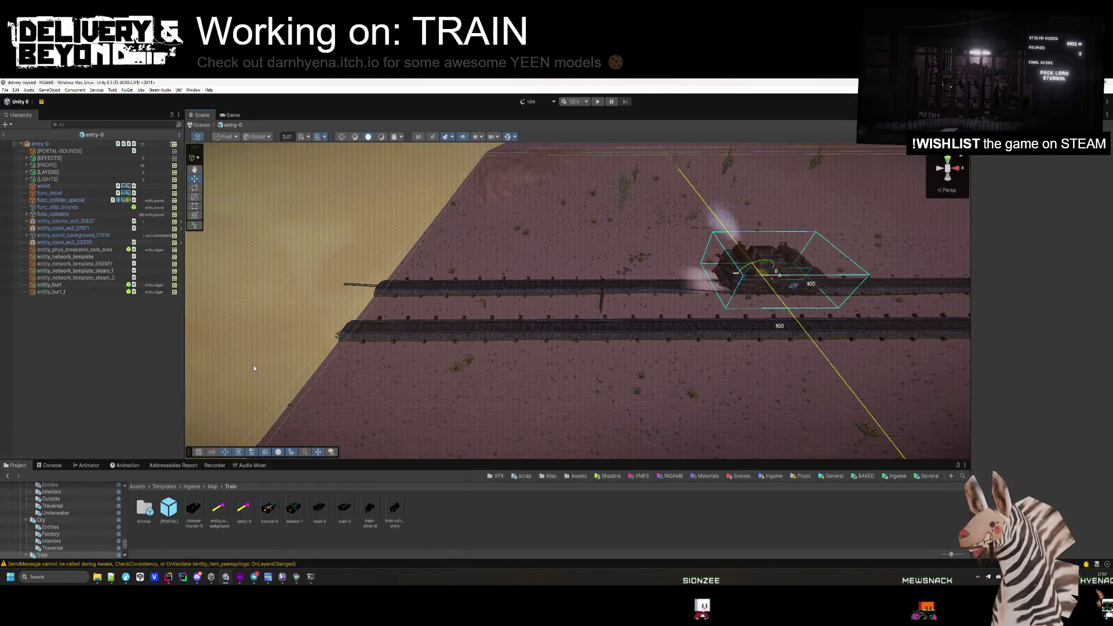
pyautogui.moveTo(253, 364)
pyautogui.mouseDown()
pyautogui.moveTo(557, 302)
pyautogui.moveTo(403, 307)
pyautogui.moveTo(676, 311)
pyautogui.moveTo(723, 349)
pyautogui.moveTo(644, 311)
pyautogui.moveTo(667, 305)
pyautogui.moveTo(674, 286)
pyautogui.moveTo(428, 214)
pyautogui.moveTo(569, 179)
pyautogui.moveTo(678, 261)
pyautogui.moveTo(666, 313)
pyautogui.moveTo(638, 354)
pyautogui.mouseUp()
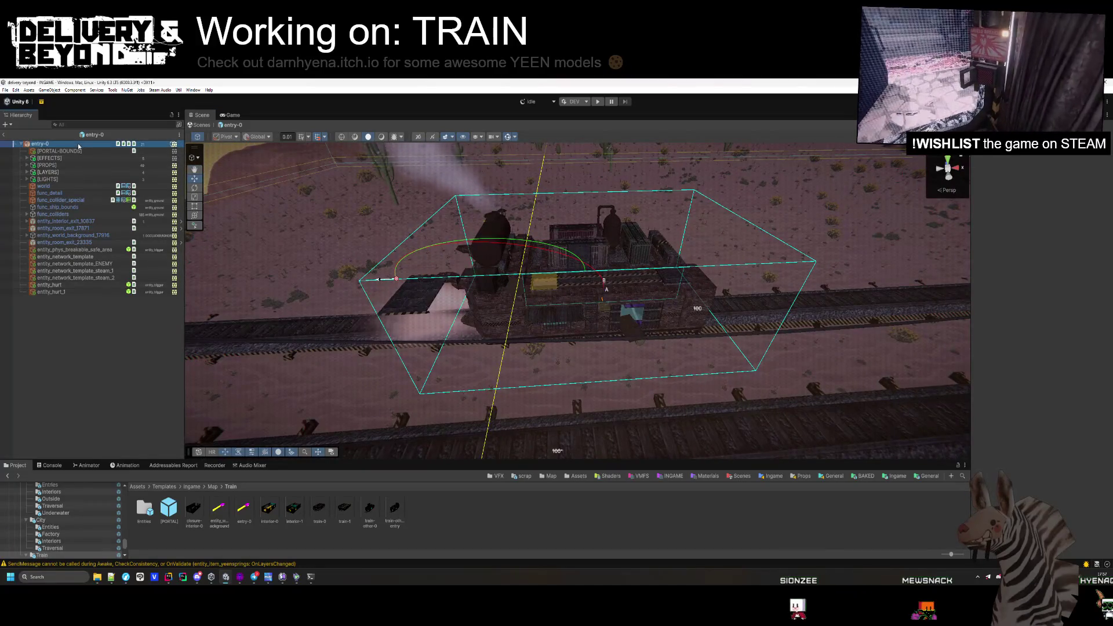
pyautogui.click(46, 144)
pyautogui.click(1044, 314)
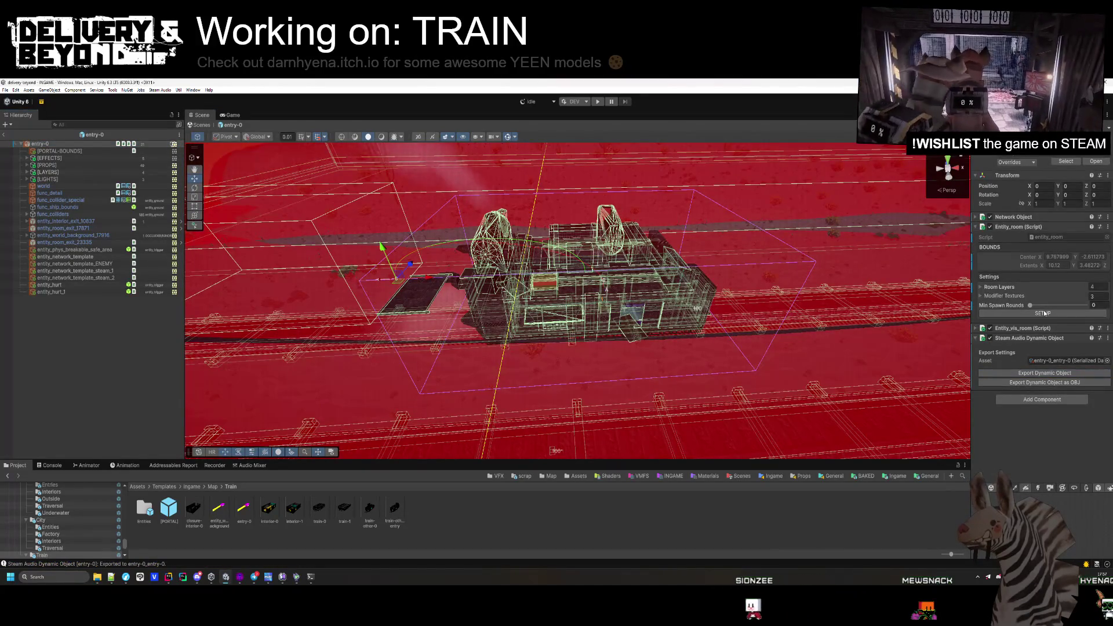
# - Survey the train along the desert track, then exit Prefab Mode to the INGAME scene
pyautogui.moveTo(521, 290); pyautogui.dragTo(522, 255)
pyautogui.moveTo(557, 301); pyautogui.dragTo(586, 301)
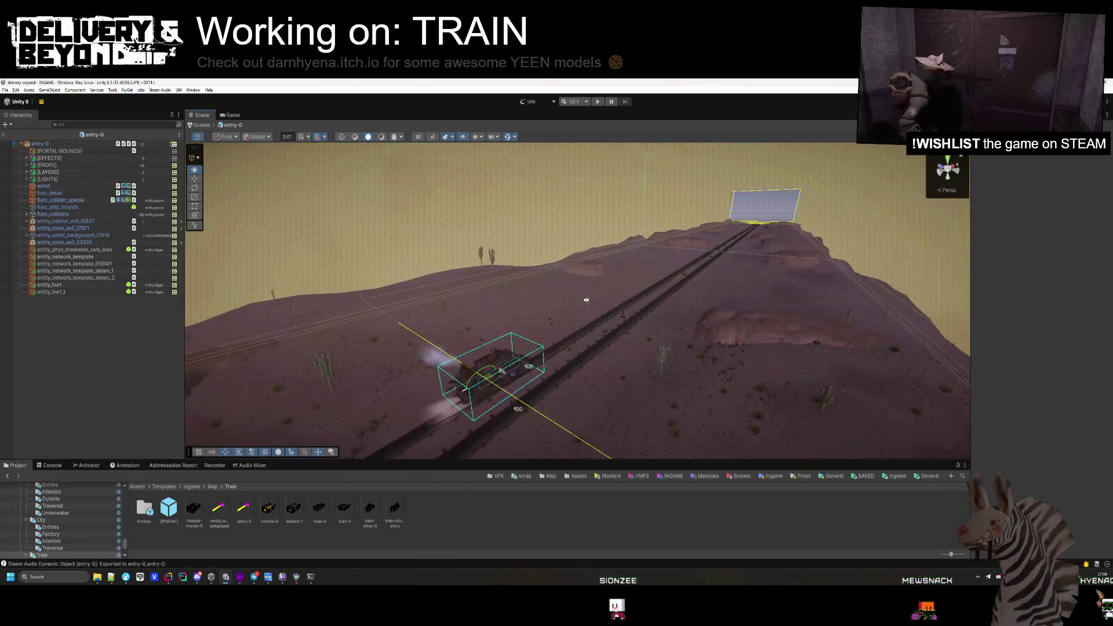
pyautogui.click(216, 359)
pyautogui.click(46, 311)
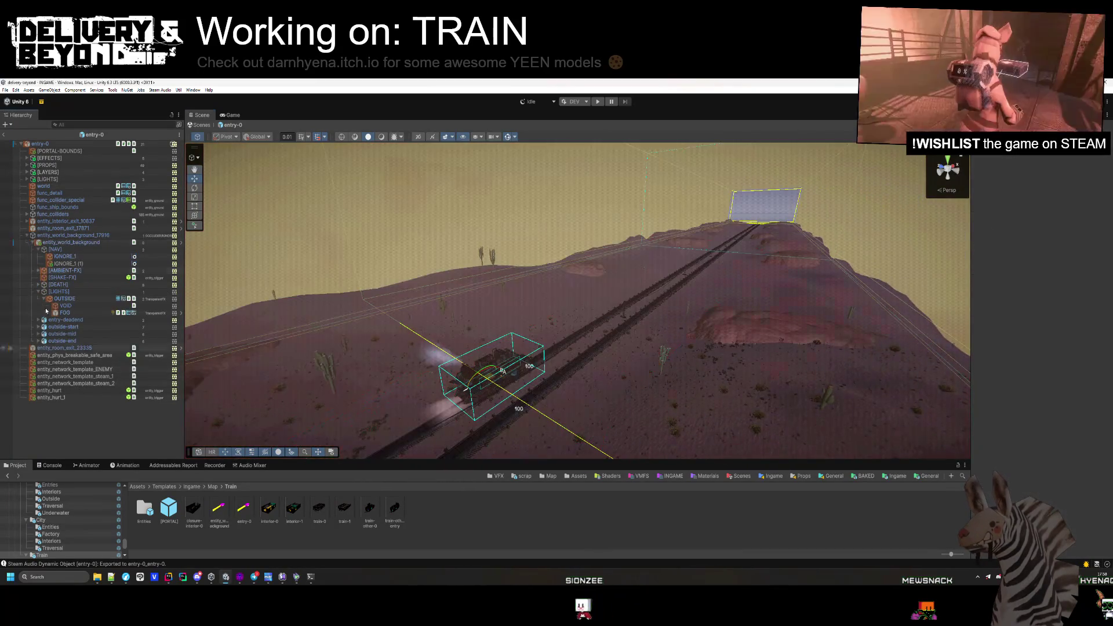
pyautogui.click(27, 235)
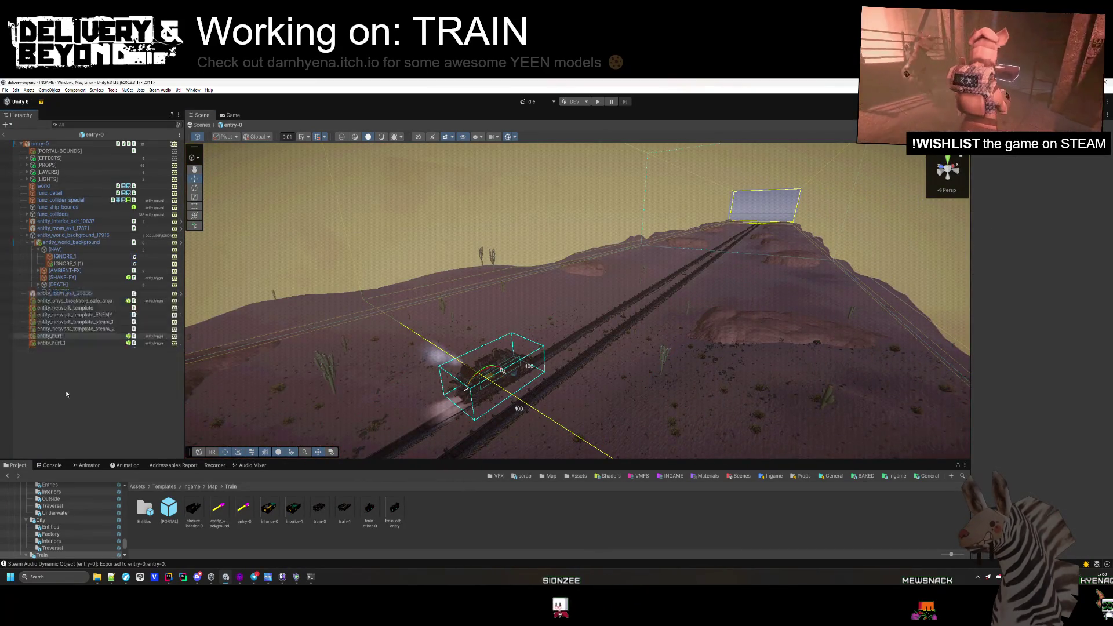
pyautogui.click(4, 136)
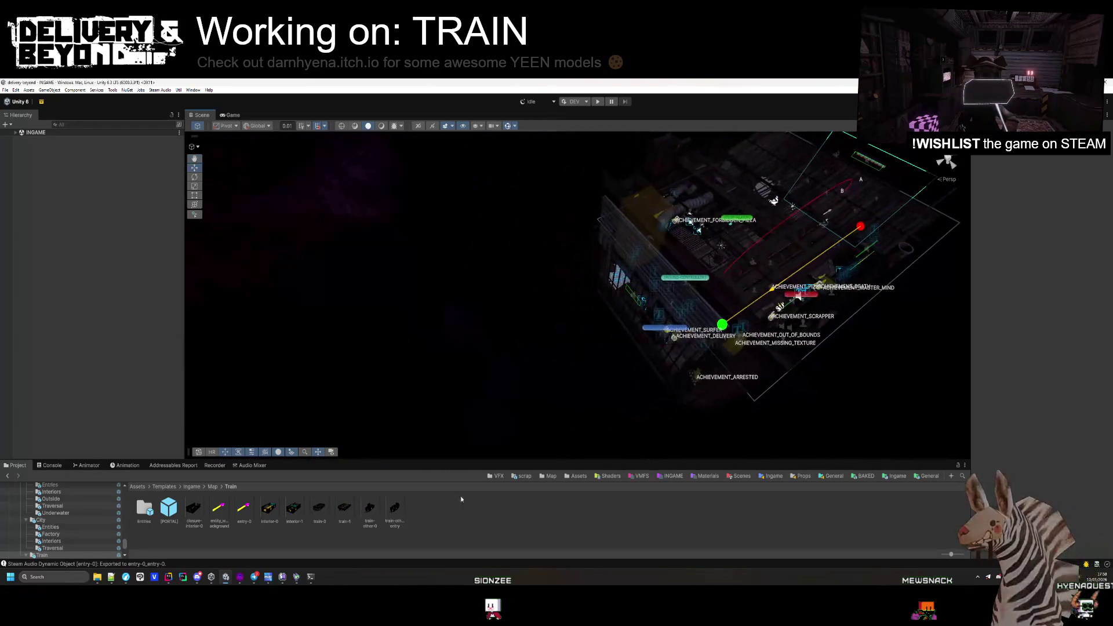
# - Enter play mode and set the Debug Controller's World Index to 2
pyautogui.click(599, 103)
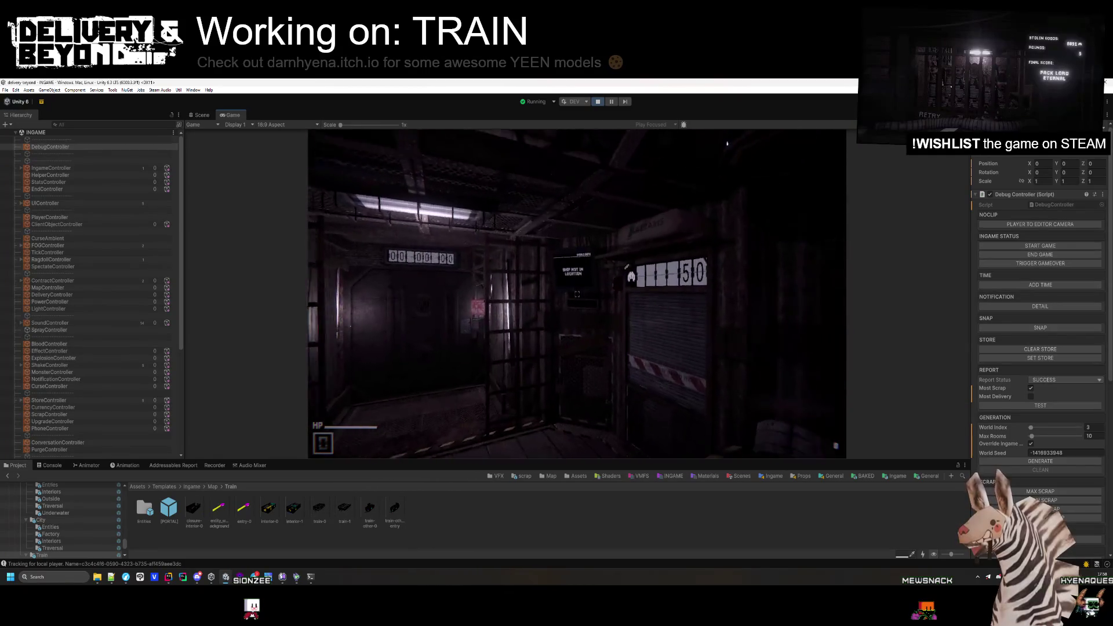
pyautogui.press('super')
pyautogui.click(1099, 427)
pyautogui.write('2')
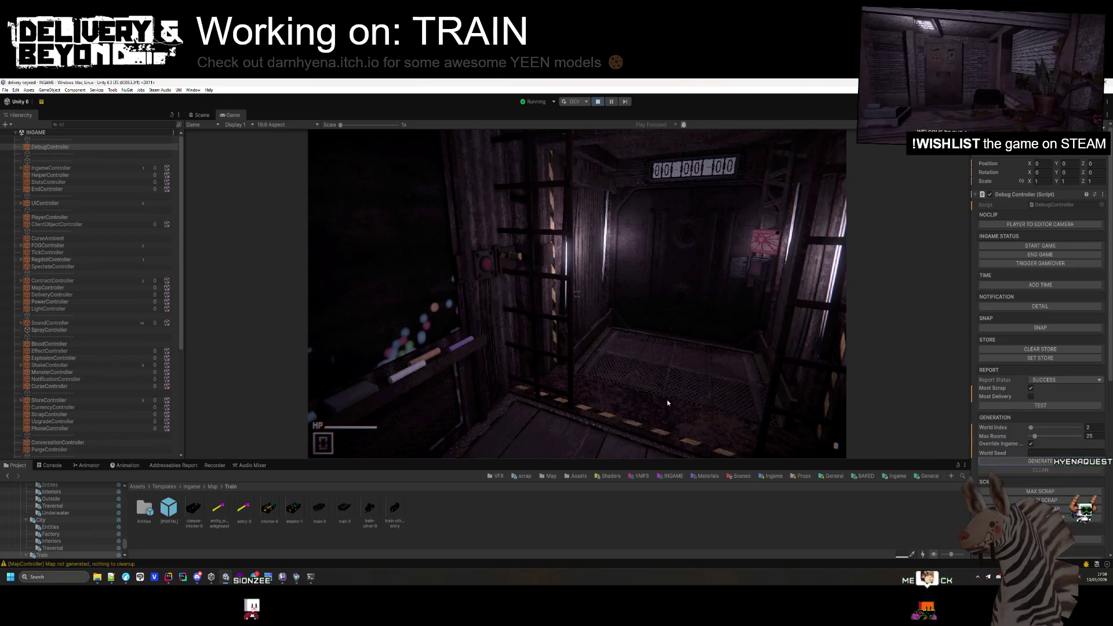
# - Inspect the generated 25-room level in the Scene view, then press CLEAR
pyautogui.hotkey('ctrl', '1')
pyautogui.moveTo(504, 323)
pyautogui.mouseDown()
pyautogui.moveTo(503, 278)
pyautogui.moveTo(602, 301)
pyautogui.moveTo(560, 281)
pyautogui.moveTo(770, 268)
pyautogui.moveTo(626, 158)
pyautogui.moveTo(454, 286)
pyautogui.moveTo(461, 262)
pyautogui.moveTo(444, 236)
pyautogui.moveTo(478, 319)
pyautogui.moveTo(499, 272)
pyautogui.moveTo(527, 292)
pyautogui.moveTo(503, 299)
pyautogui.moveTo(620, 281)
pyautogui.moveTo(629, 315)
pyautogui.moveTo(693, 306)
pyautogui.moveTo(480, 281)
pyautogui.moveTo(567, 263)
pyautogui.moveTo(563, 248)
pyautogui.moveTo(572, 293)
pyautogui.moveTo(542, 313)
pyautogui.moveTo(797, 317)
pyautogui.moveTo(730, 308)
pyautogui.moveTo(523, 160)
pyautogui.moveTo(646, 405)
pyautogui.moveTo(902, 404)
pyautogui.mouseUp()
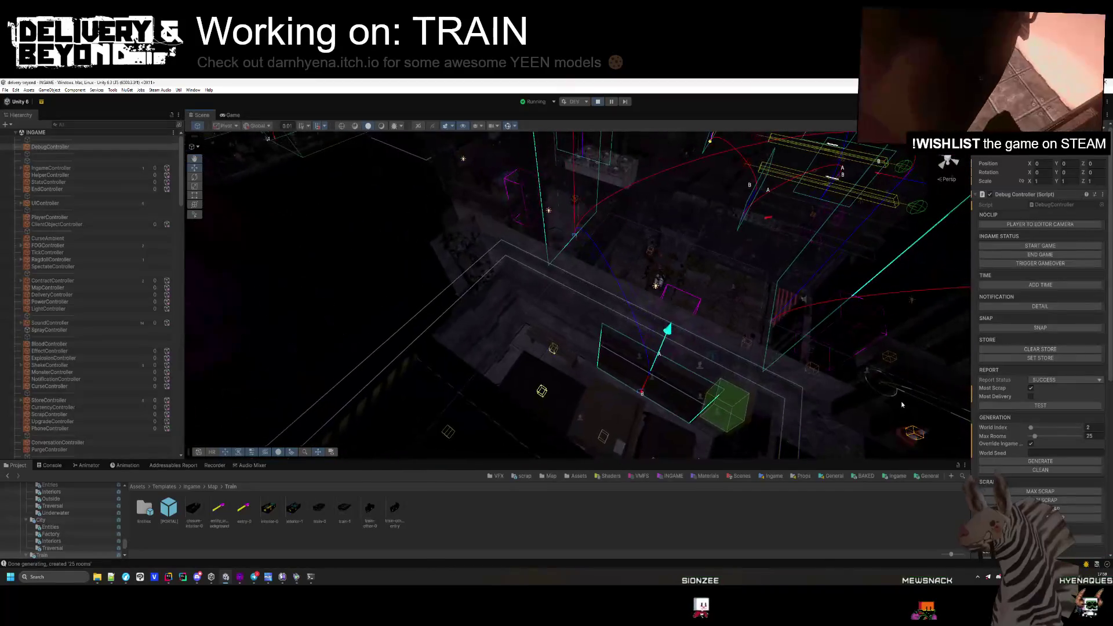
pyautogui.click(1032, 469)
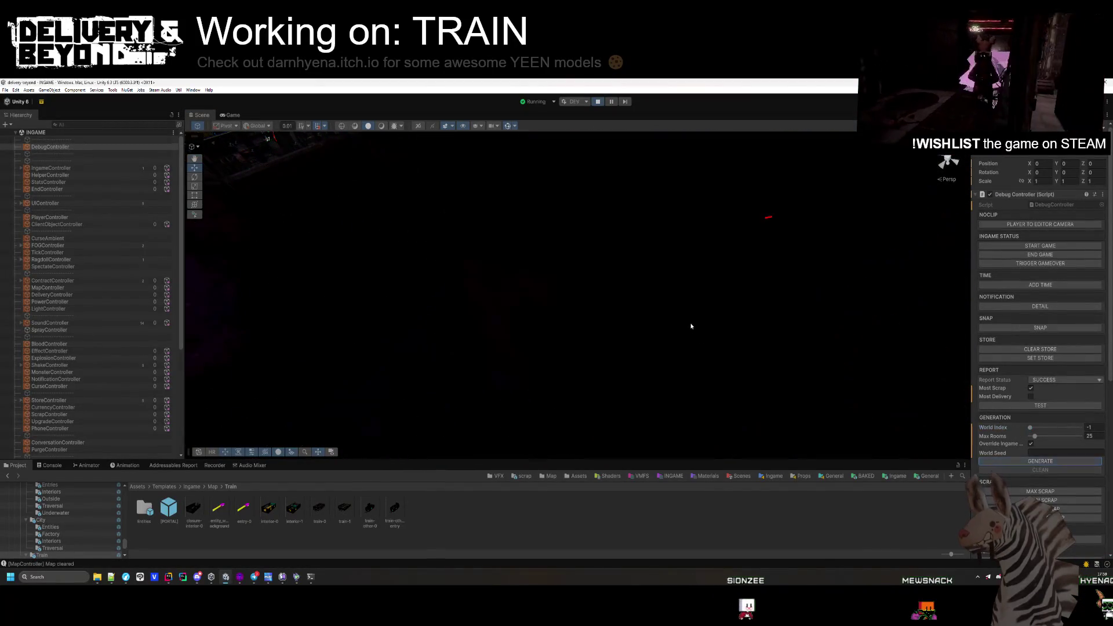
pyautogui.moveTo(690, 323)
pyautogui.mouseDown()
pyautogui.moveTo(609, 328)
pyautogui.moveTo(631, 343)
pyautogui.moveTo(424, 332)
pyautogui.moveTo(511, 321)
pyautogui.moveTo(531, 340)
pyautogui.moveTo(422, 318)
pyautogui.moveTo(510, 298)
pyautogui.moveTo(359, 279)
pyautogui.mouseUp()
pyautogui.scroll(-10, 349, 251)
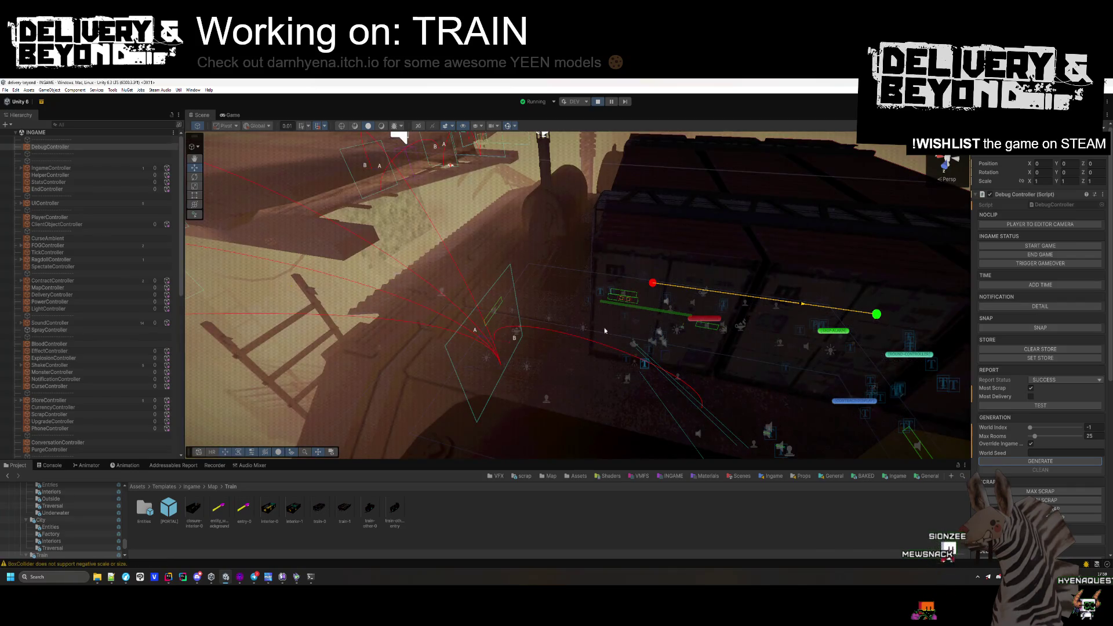
pyautogui.scroll(-10, 640, 302)
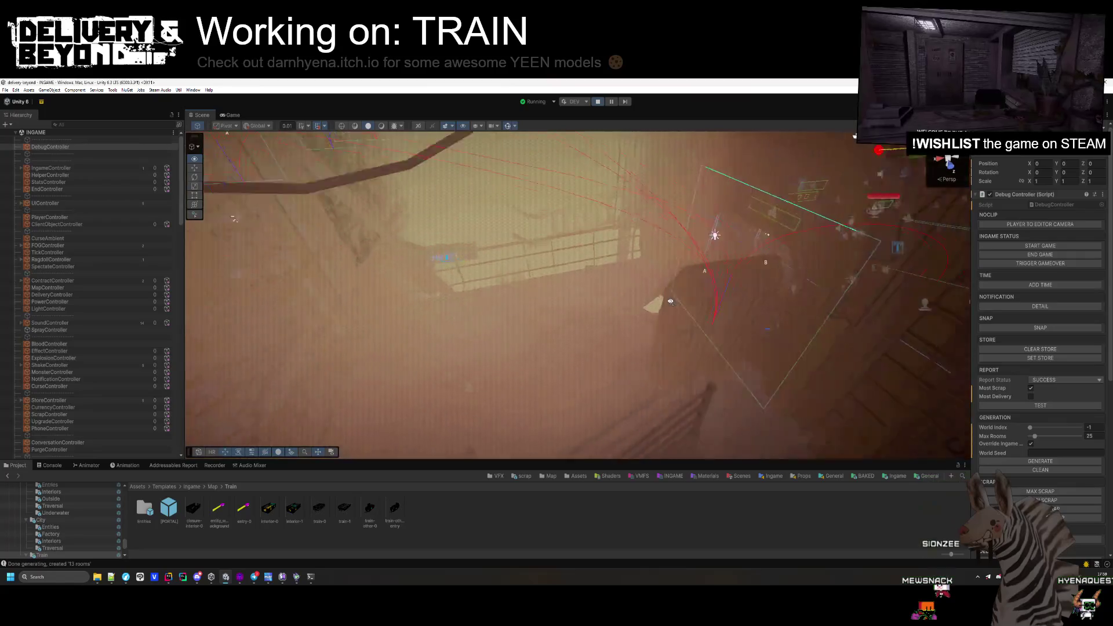
pyautogui.moveTo(671, 302)
pyautogui.mouseDown()
pyautogui.moveTo(392, 228)
pyautogui.moveTo(724, 369)
pyautogui.moveTo(839, 392)
pyautogui.moveTo(677, 361)
pyautogui.moveTo(770, 338)
pyautogui.moveTo(597, 379)
pyautogui.mouseUp()
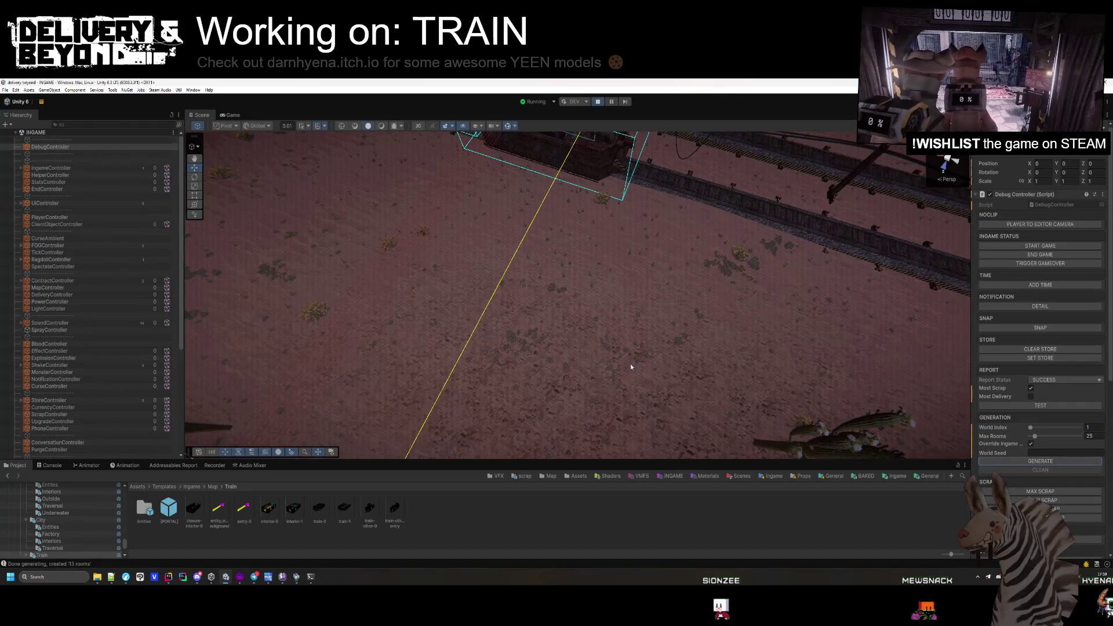
pyautogui.moveTo(631, 366)
pyautogui.mouseDown()
pyautogui.moveTo(569, 308)
pyautogui.moveTo(570, 279)
pyautogui.mouseUp()
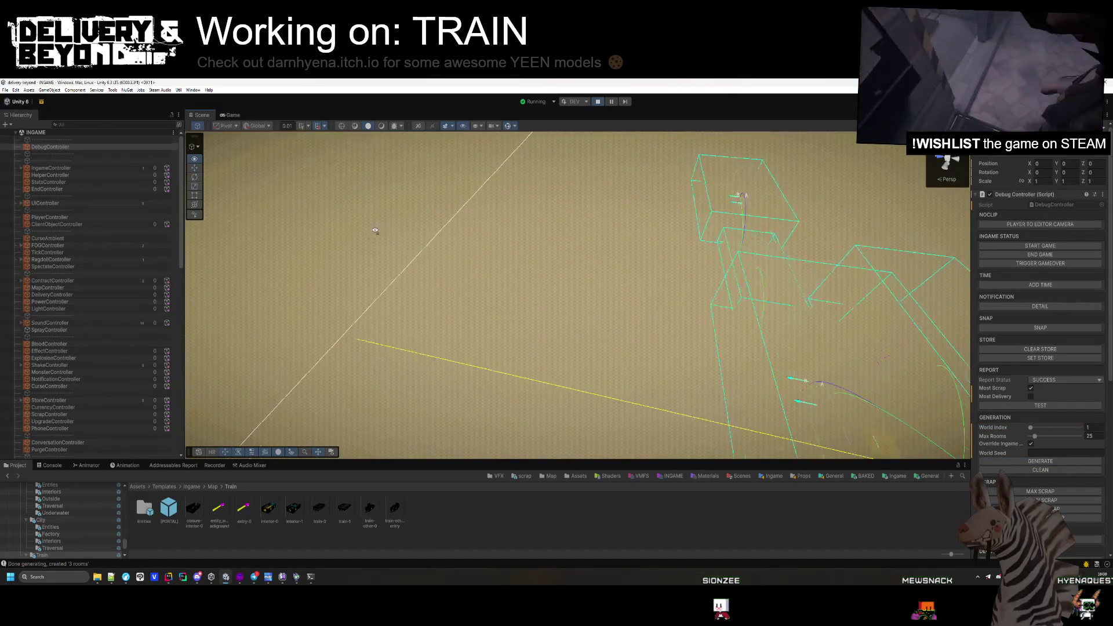
pyautogui.moveTo(323, 244)
pyautogui.mouseDown()
pyautogui.moveTo(298, 241)
pyautogui.moveTo(439, 280)
pyautogui.moveTo(442, 305)
pyautogui.mouseUp()
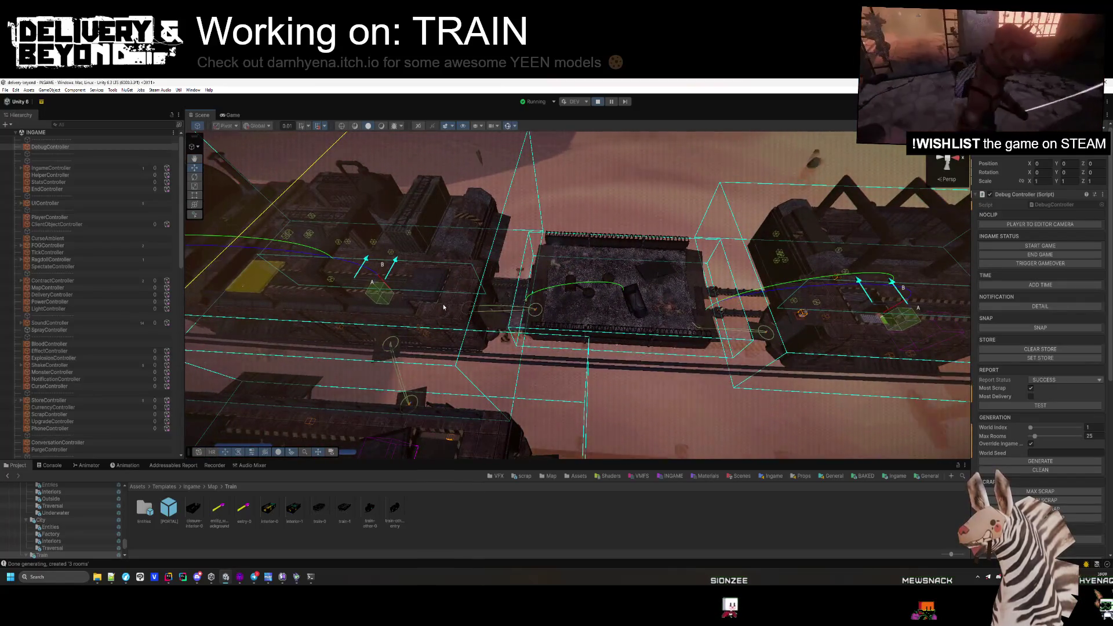
pyautogui.moveTo(443, 307)
pyautogui.mouseDown()
pyautogui.moveTo(431, 253)
pyautogui.moveTo(622, 319)
pyautogui.moveTo(668, 313)
pyautogui.moveTo(625, 315)
pyautogui.moveTo(535, 285)
pyautogui.moveTo(615, 278)
pyautogui.moveTo(472, 285)
pyautogui.mouseUp()
pyautogui.scroll(-5, 472, 285)
pyautogui.moveTo(562, 265)
pyautogui.mouseDown()
pyautogui.moveTo(614, 260)
pyautogui.moveTo(622, 283)
pyautogui.moveTo(525, 277)
pyautogui.moveTo(1013, 424)
pyautogui.moveTo(862, 390)
pyautogui.moveTo(626, 303)
pyautogui.moveTo(698, 302)
pyautogui.moveTo(733, 285)
pyautogui.moveTo(636, 285)
pyautogui.moveTo(627, 315)
pyautogui.moveTo(578, 312)
pyautogui.mouseUp()
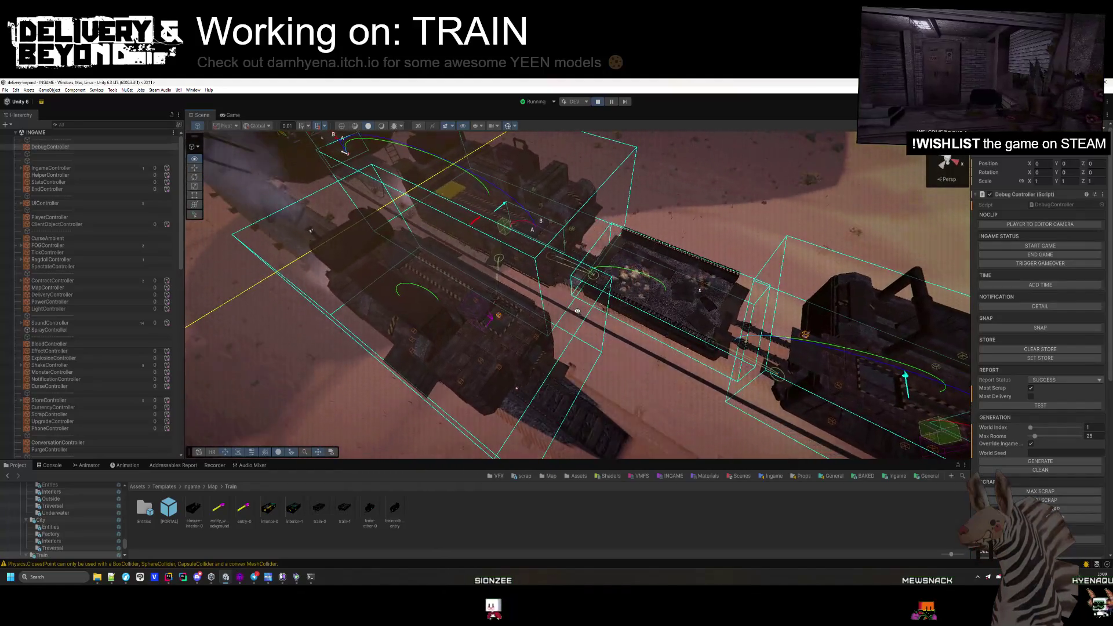
pyautogui.click(51, 465)
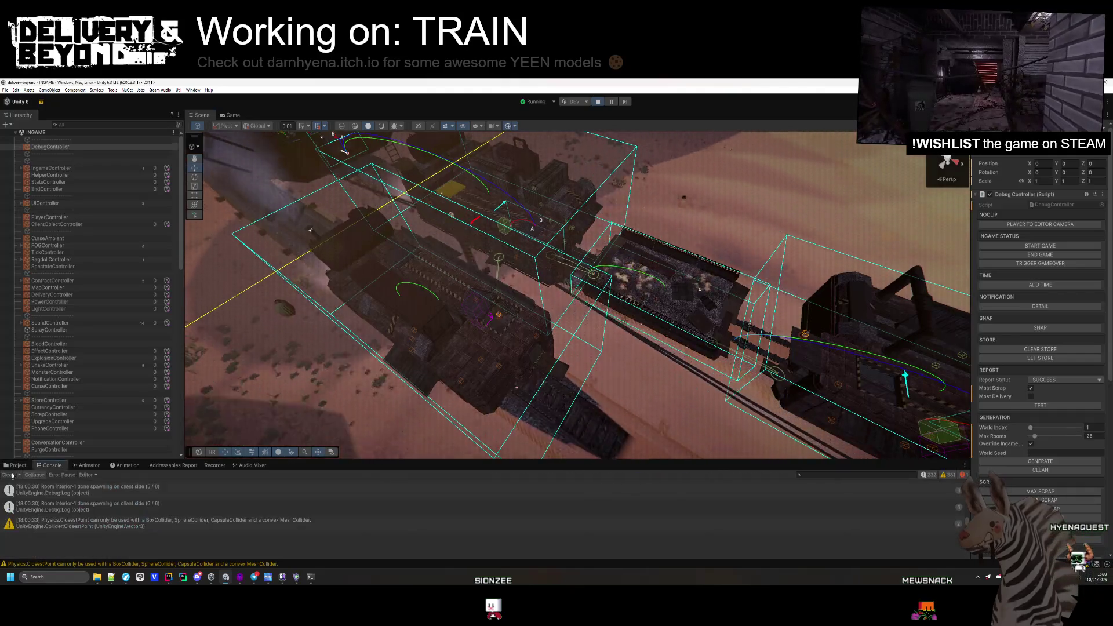
pyautogui.click(16, 465)
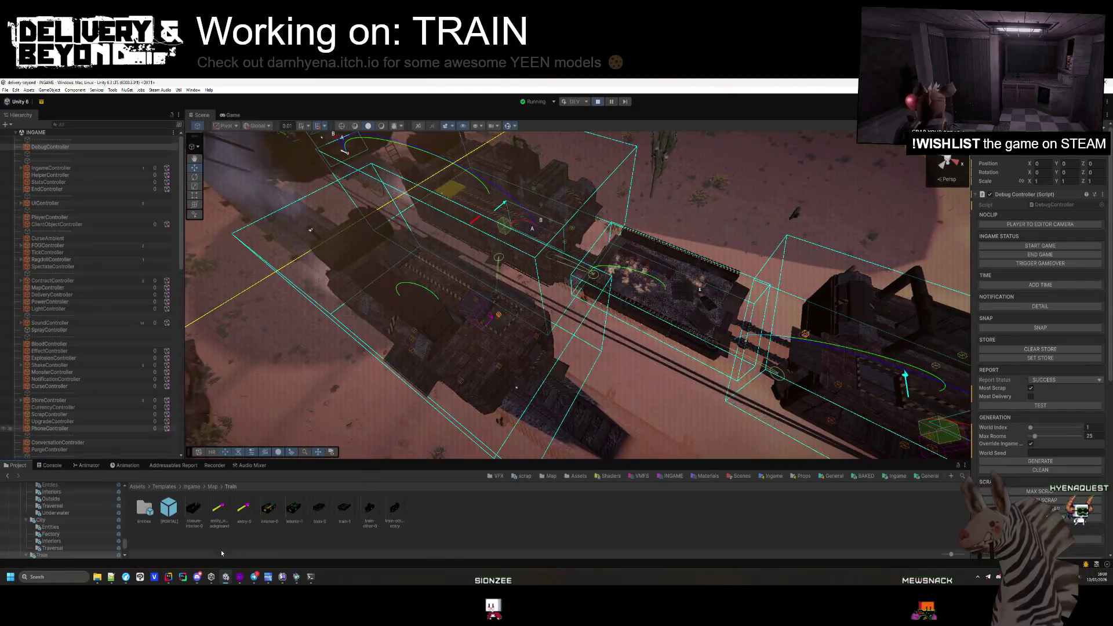
pyautogui.click(168, 577)
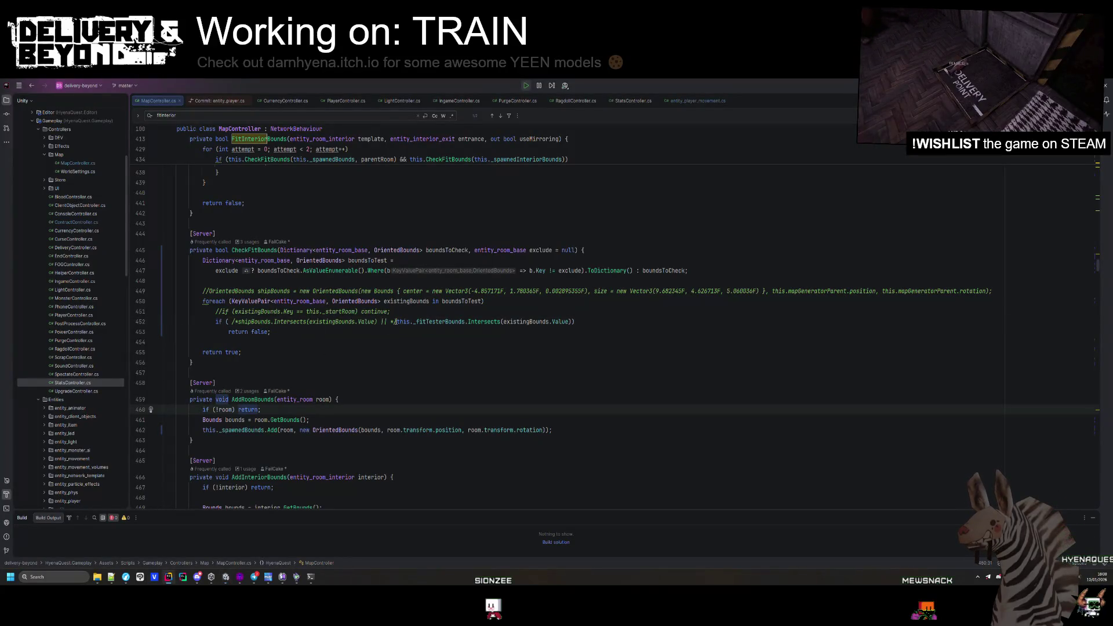
# - Delete the commented shipBounds check and the //OrientedBounds line in CheckFitBounds
pyautogui.press('BackSpace')
pyautogui.press('Up')
pyautogui.hotkey('ctrl', 'y')
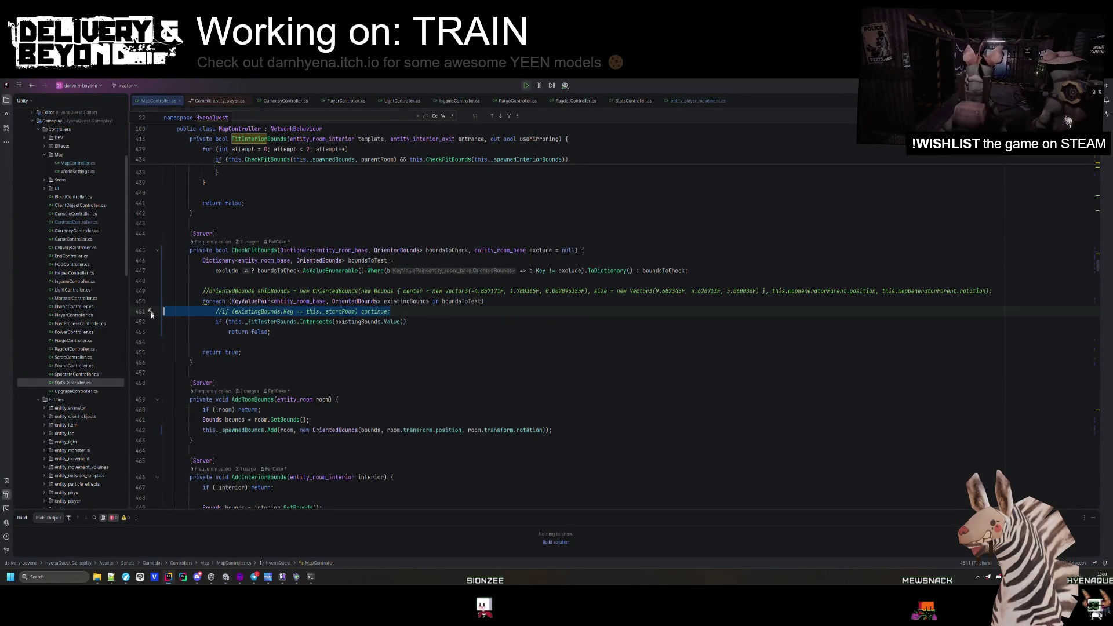
pyautogui.press('Up')
pyautogui.press('Up')
pyautogui.hotkey('ctrl', 'y')
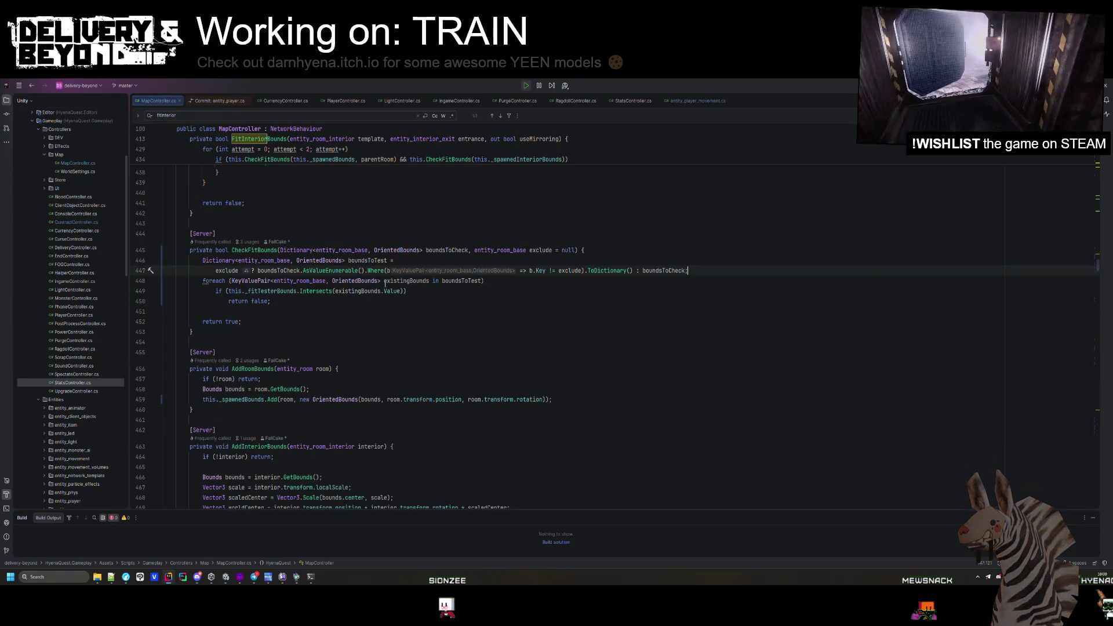
# - Review CheckFitBounds usages and FitRoomBounds, then return to Unity and orbit the train view
pyautogui.scroll(2, 522, 325)
pyautogui.click(244, 363)
pyautogui.click(277, 312)
pyautogui.scroll(2, 314, 328)
pyautogui.scroll(6, 314, 328)
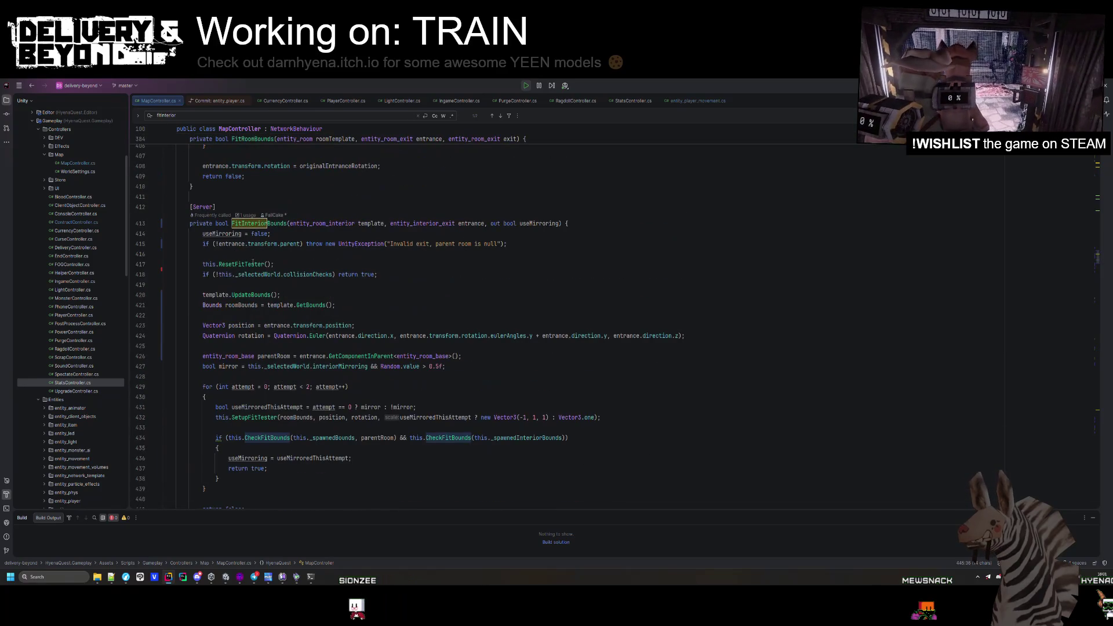
pyautogui.scroll(8, 239, 279)
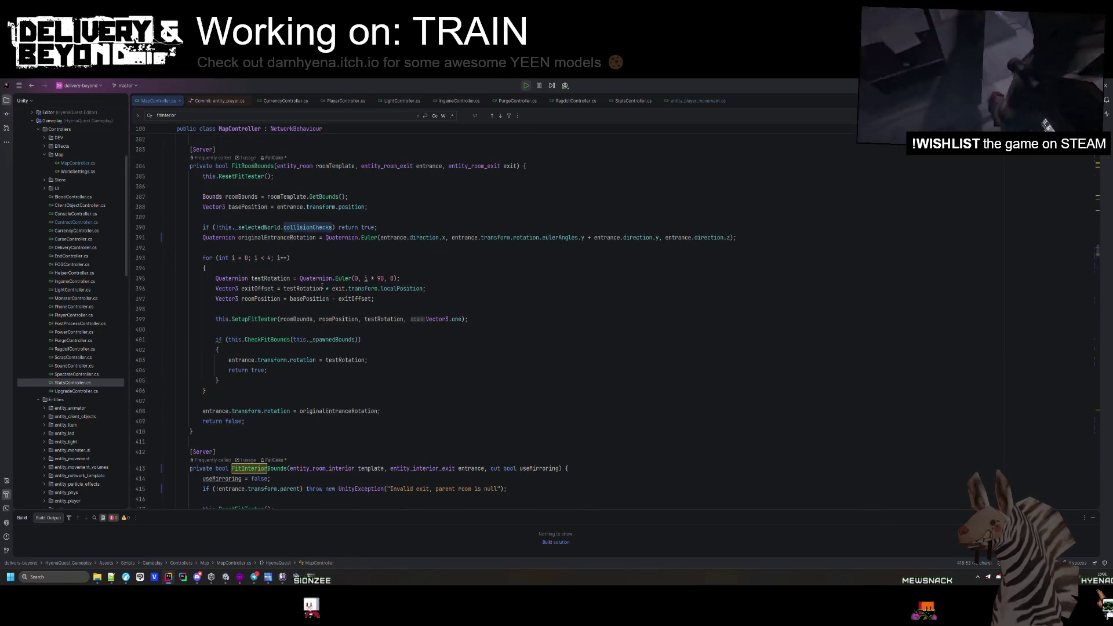
pyautogui.scroll(-4, 322, 285)
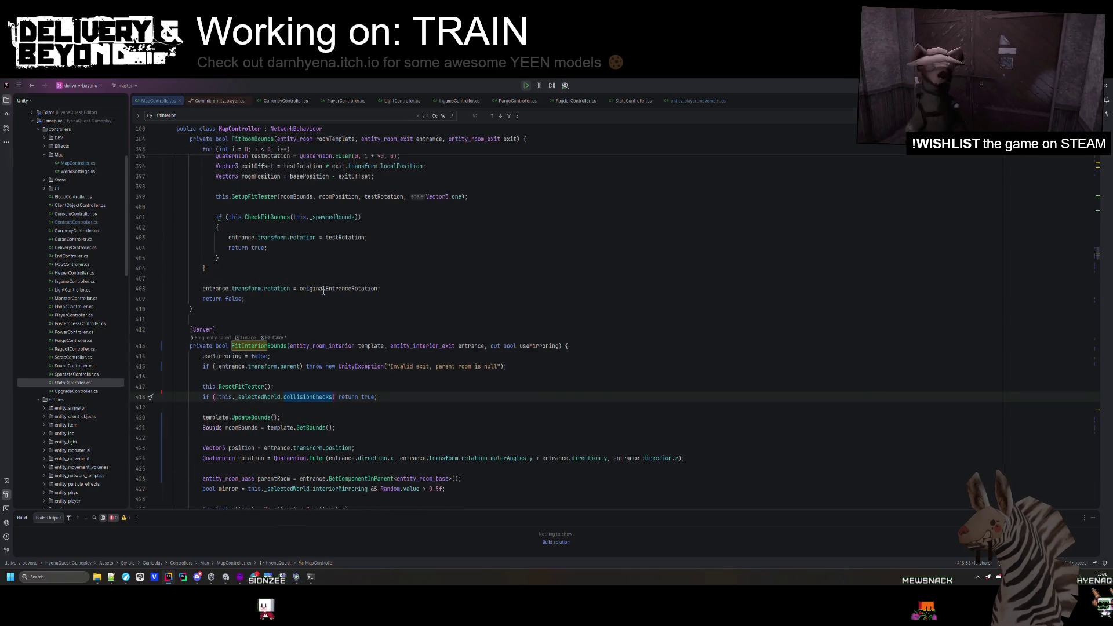
pyautogui.scroll(3, 324, 294)
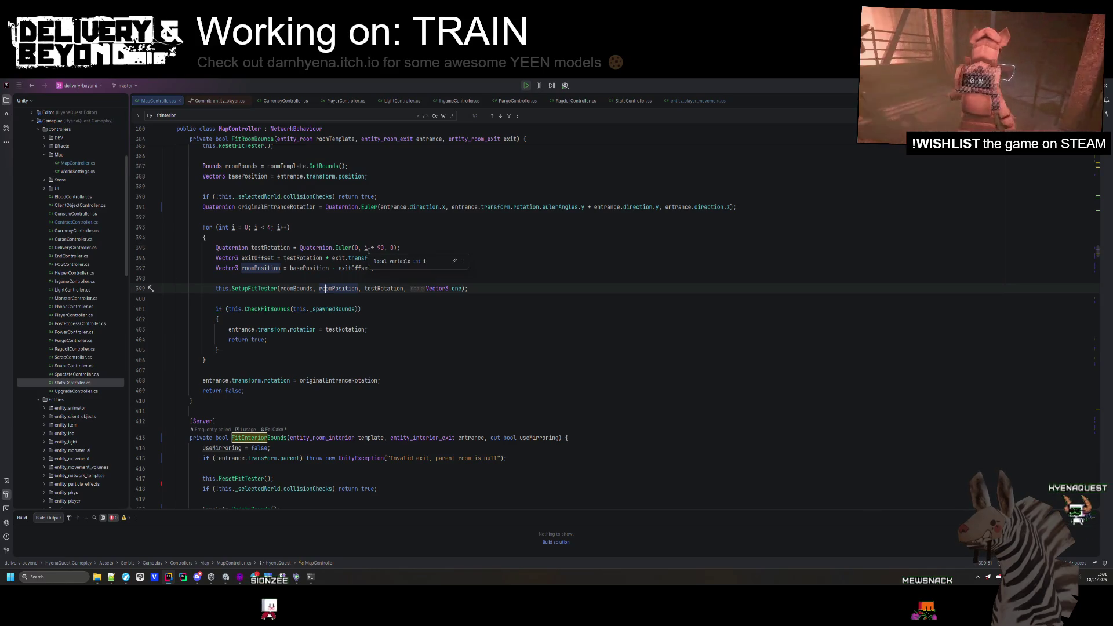
pyautogui.scroll(2, 420, 237)
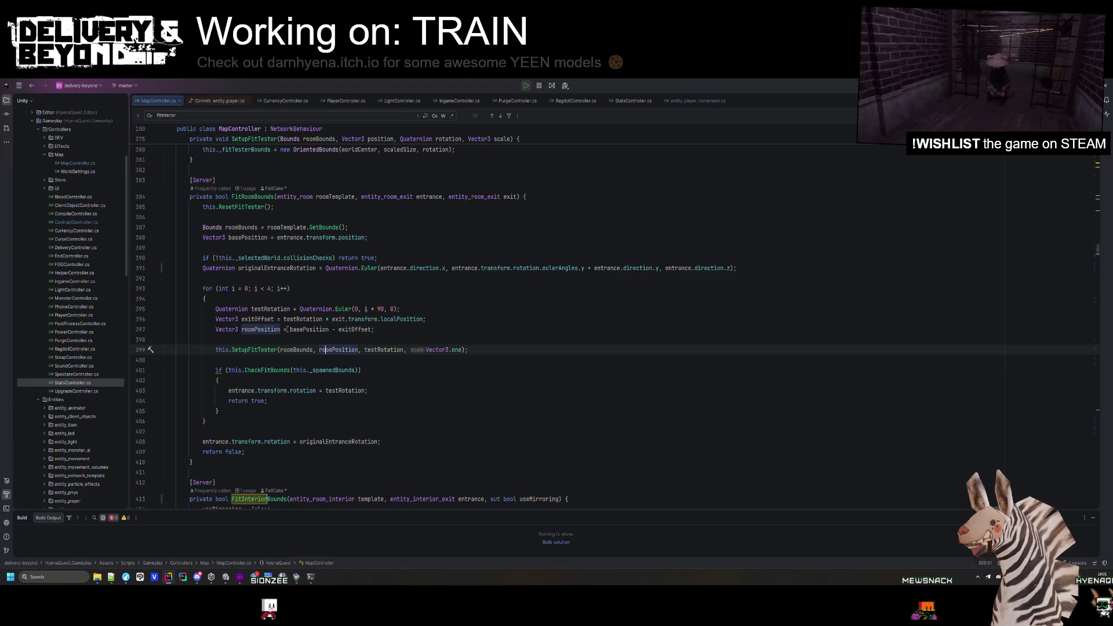
pyautogui.scroll(2, 286, 329)
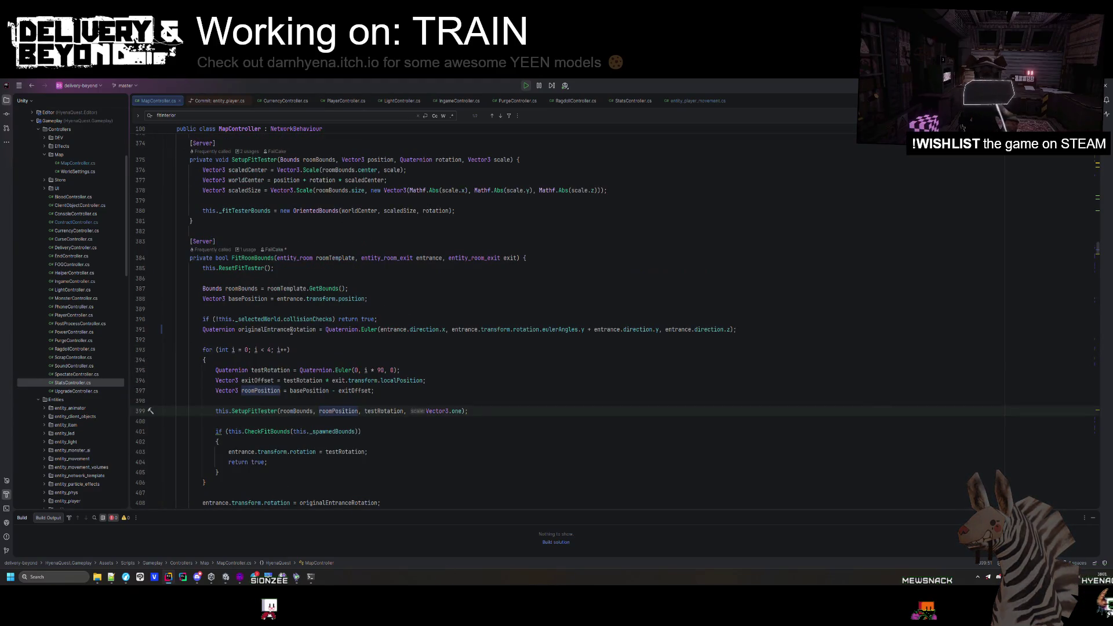
pyautogui.scroll(-5, 296, 329)
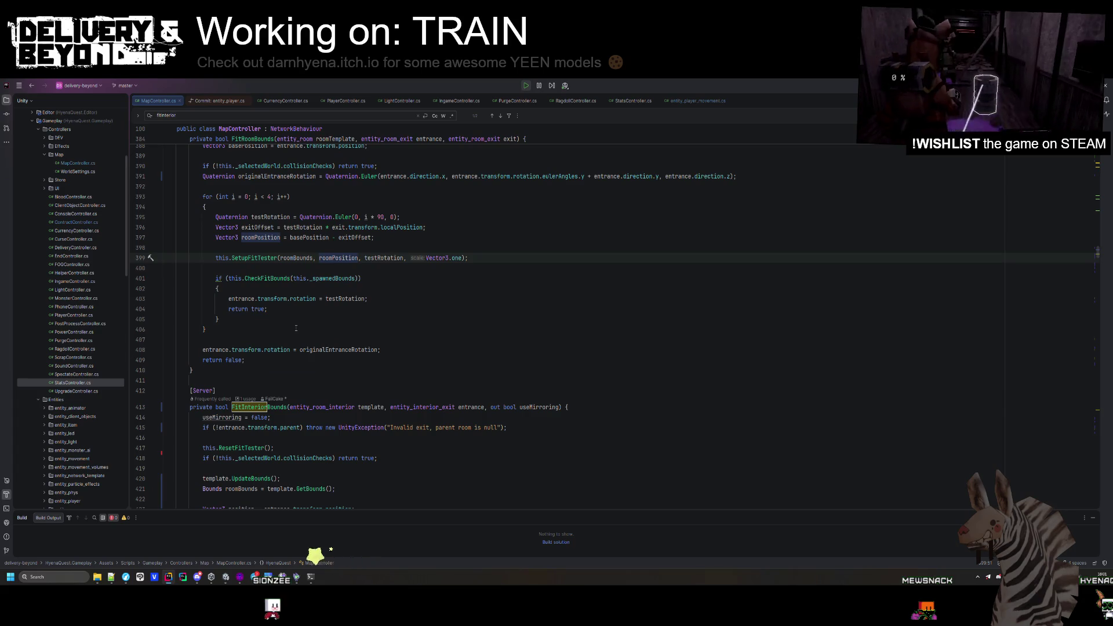
pyautogui.scroll(-5, 296, 329)
pyautogui.scroll(-1, 296, 329)
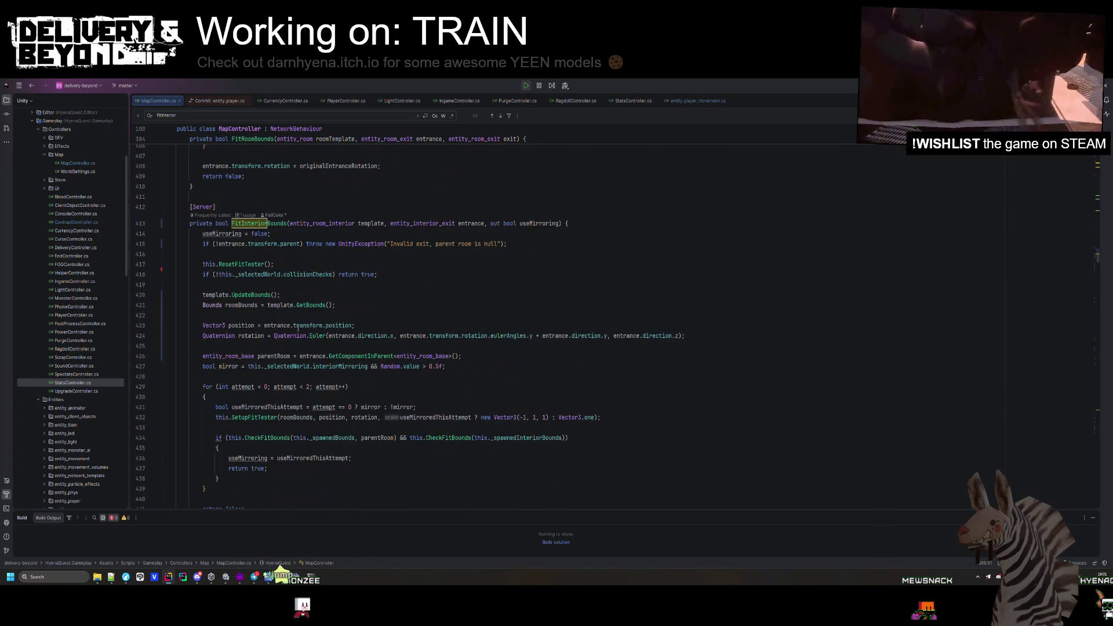
pyautogui.scroll(9, 256, 335)
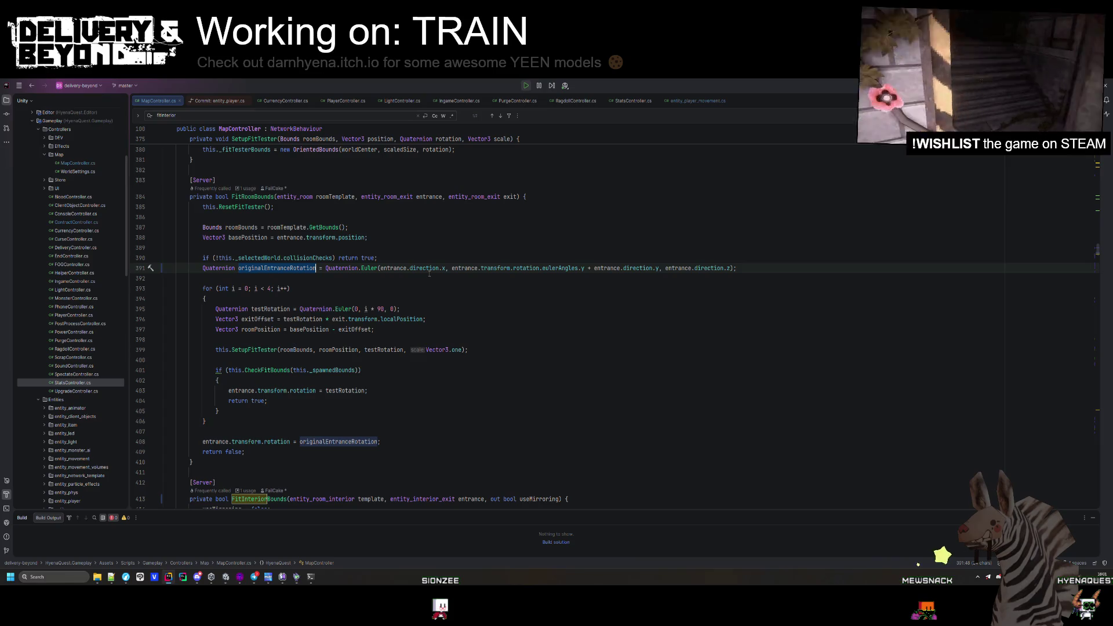
pyautogui.click(227, 583)
pyautogui.moveTo(522, 377)
pyautogui.mouseDown()
pyautogui.moveTo(601, 352)
pyautogui.moveTo(590, 355)
pyautogui.mouseUp()
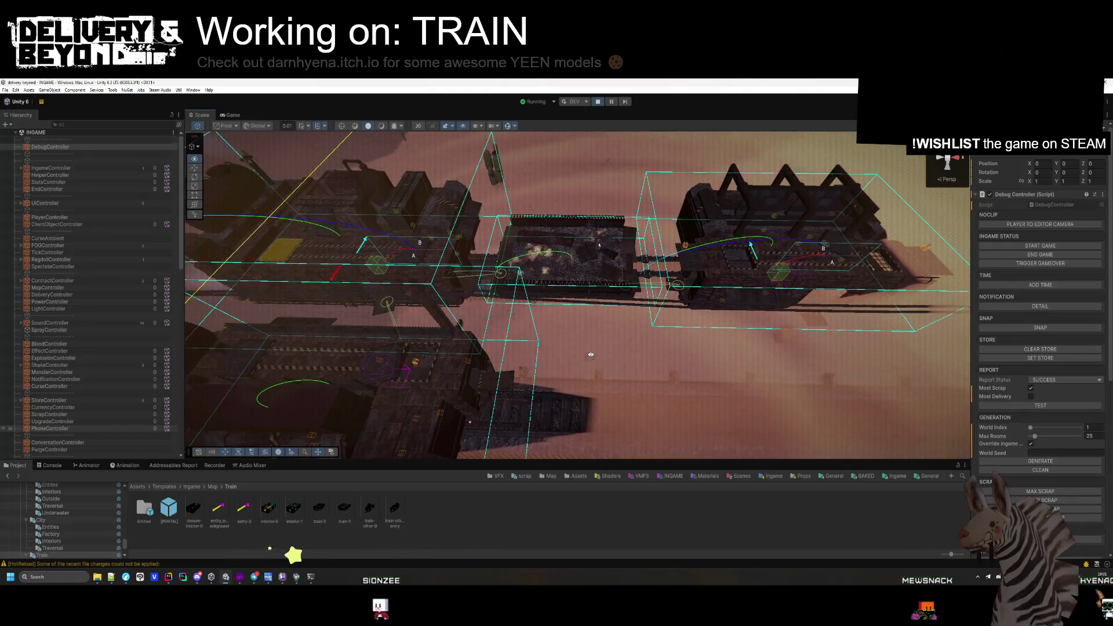
# - Set Max Rooms to 8, regenerate the map, and select a train mesh to inspect
pyautogui.click(1091, 436)
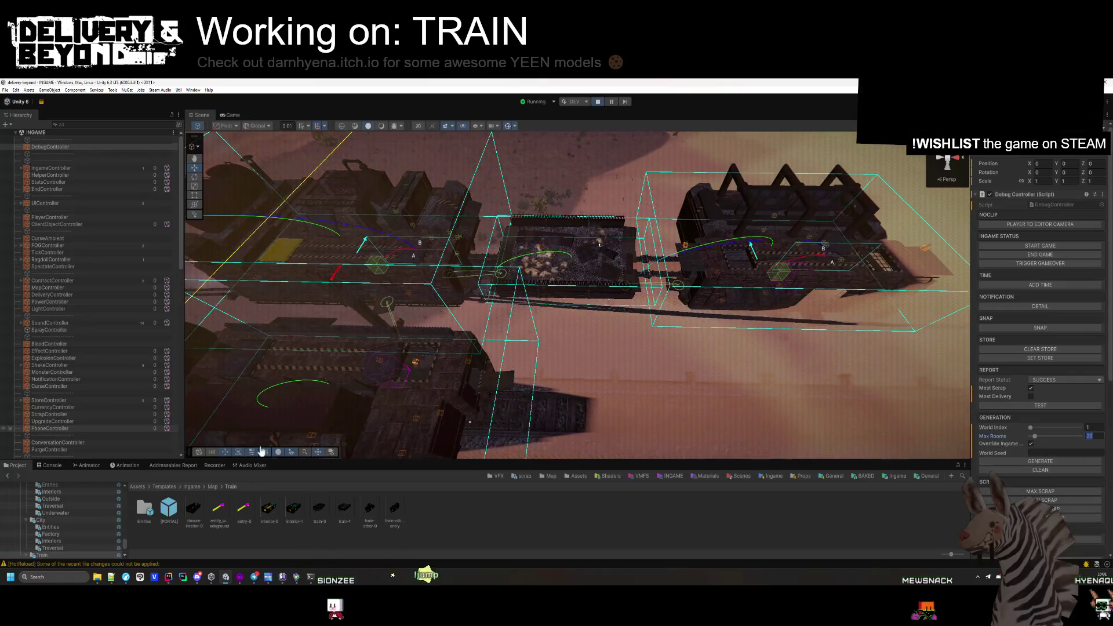
pyautogui.write('8')
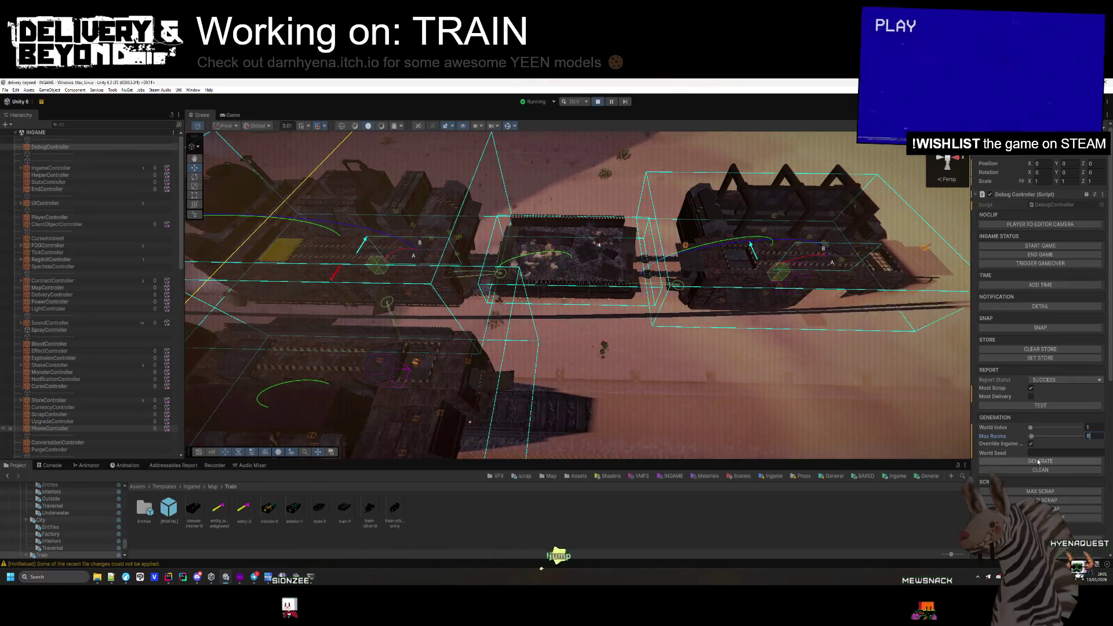
pyautogui.click(1041, 469)
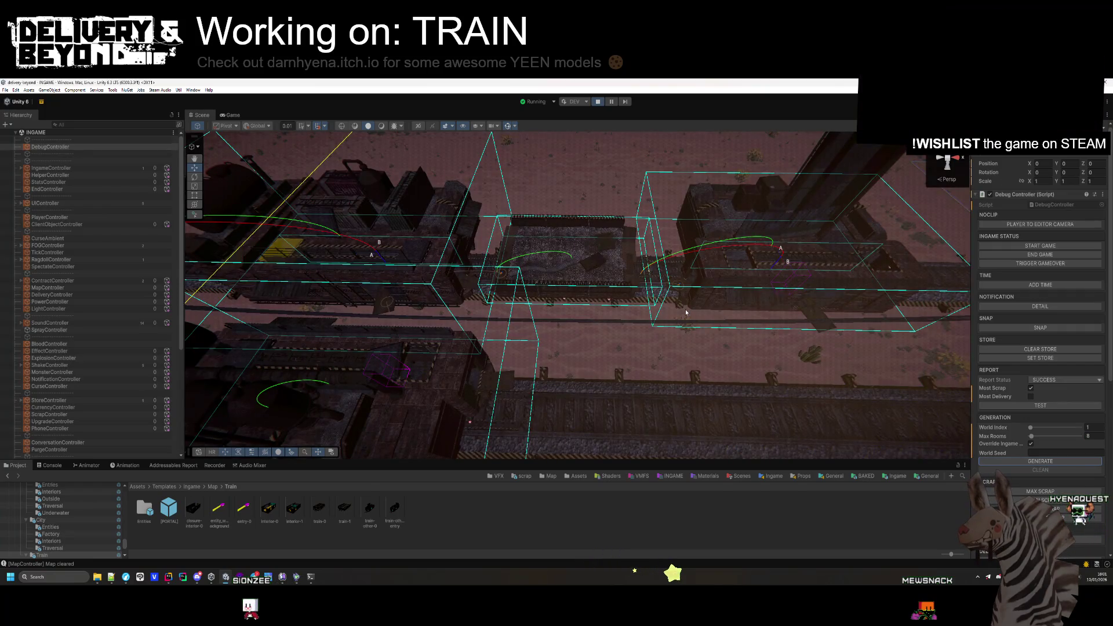
pyautogui.moveTo(686, 309)
pyautogui.mouseDown()
pyautogui.moveTo(779, 216)
pyautogui.moveTo(676, 281)
pyautogui.mouseUp()
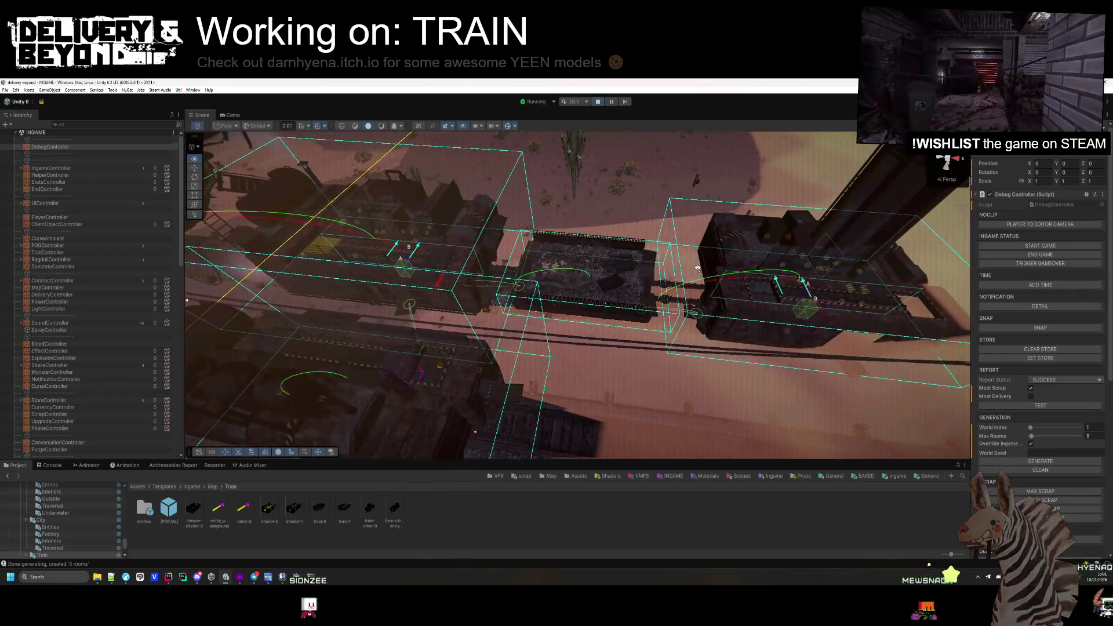
pyautogui.moveTo(445, 259)
pyautogui.mouseDown()
pyautogui.moveTo(609, 307)
pyautogui.moveTo(812, 342)
pyautogui.moveTo(700, 357)
pyautogui.moveTo(613, 294)
pyautogui.mouseUp()
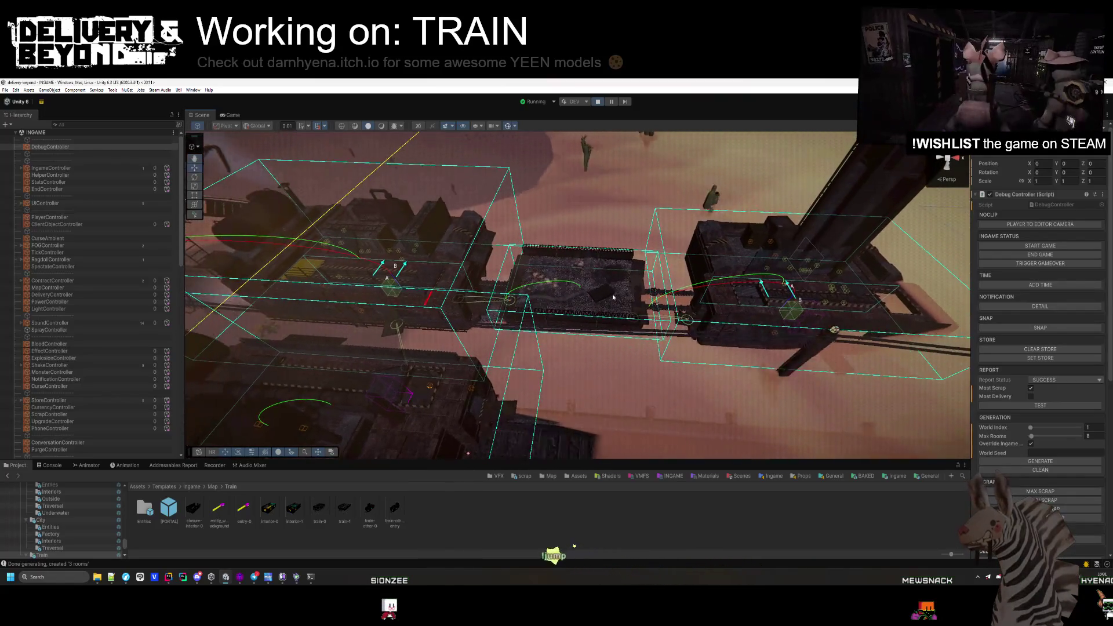
pyautogui.click(613, 294)
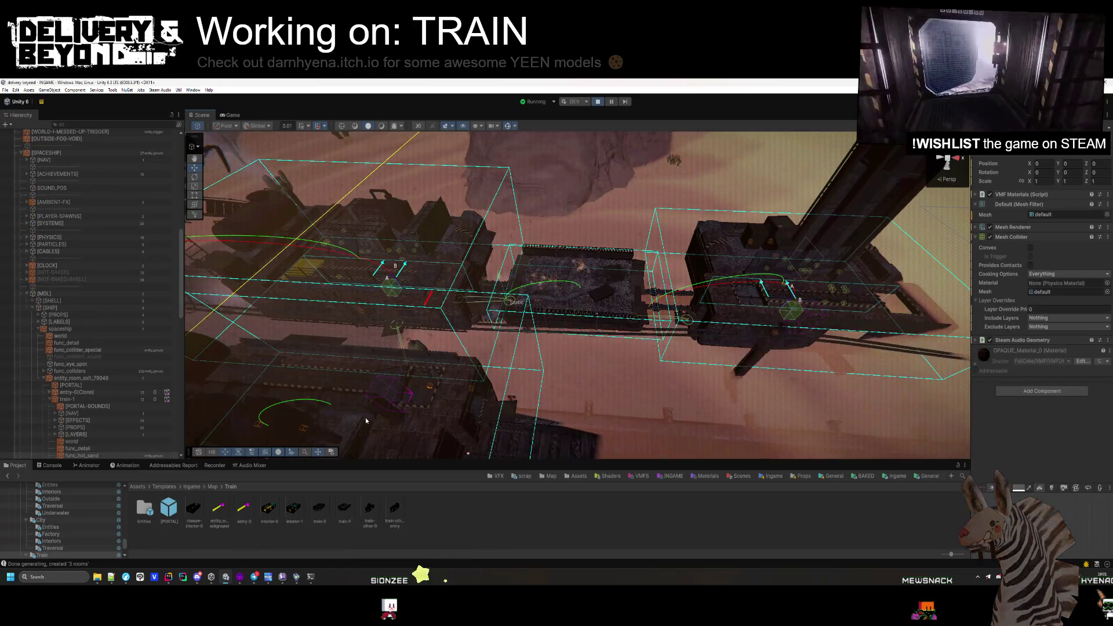
# - Stop play mode and set train-1's entity_room_exit_24076 Order to 100, then exit Prefab Mode
pyautogui.click(598, 104)
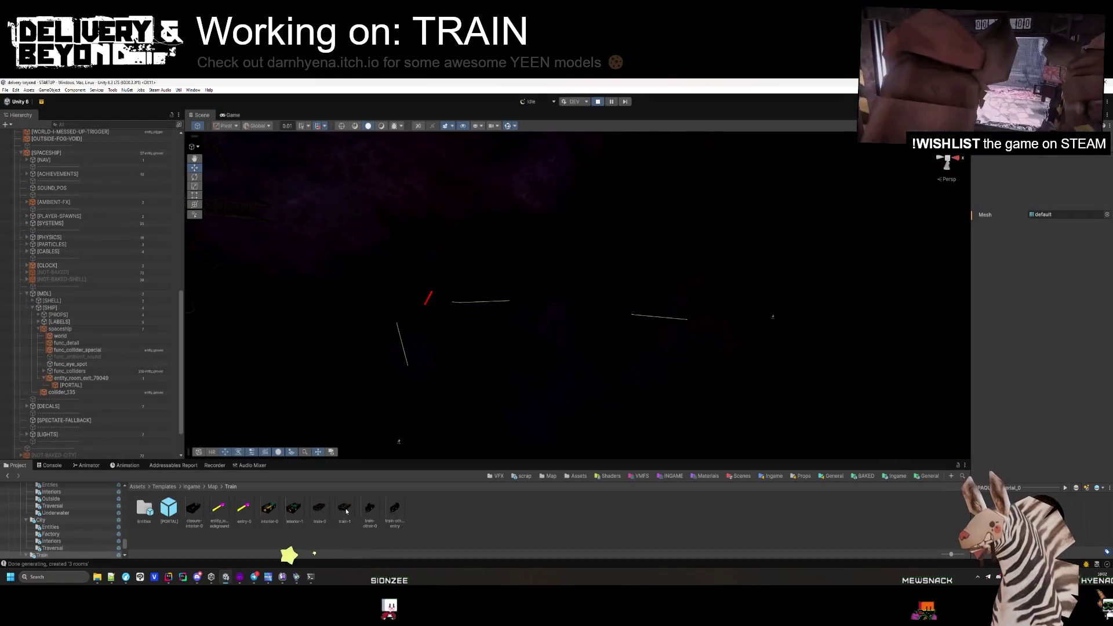
pyautogui.doubleClick(346, 509)
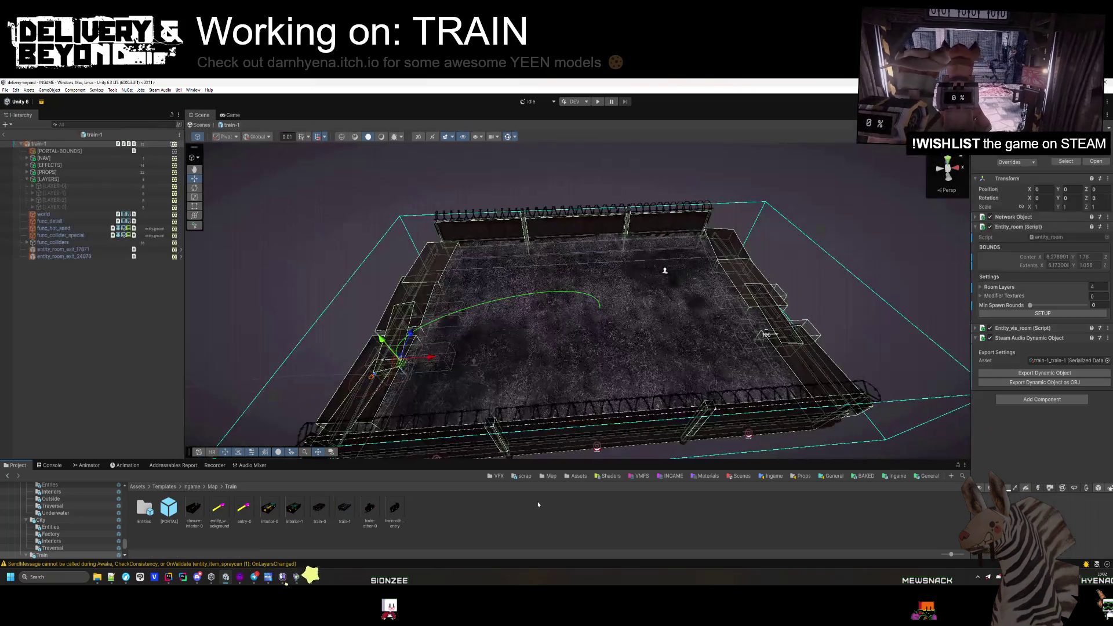
pyautogui.click(72, 250)
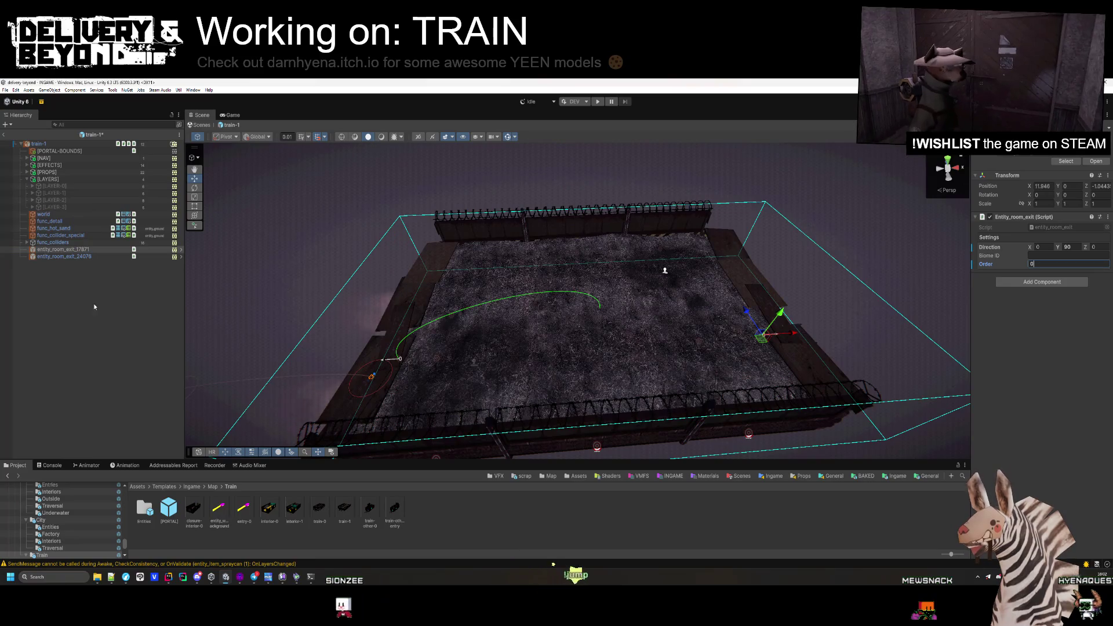
pyautogui.click(68, 258)
pyautogui.write('100')
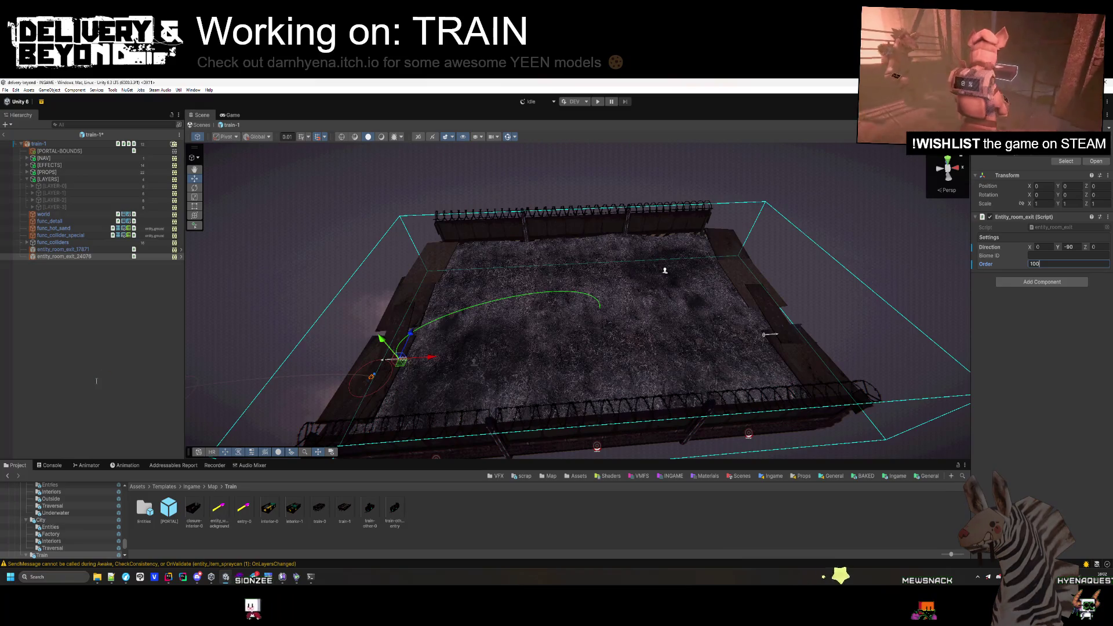
pyautogui.click(117, 338)
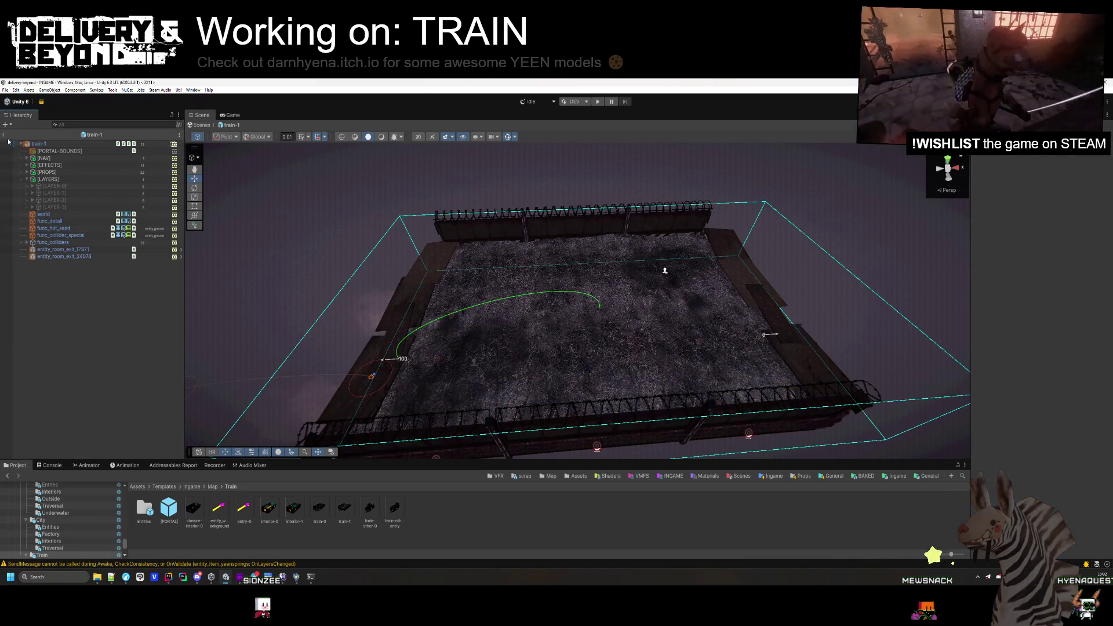
pyautogui.click(8, 141)
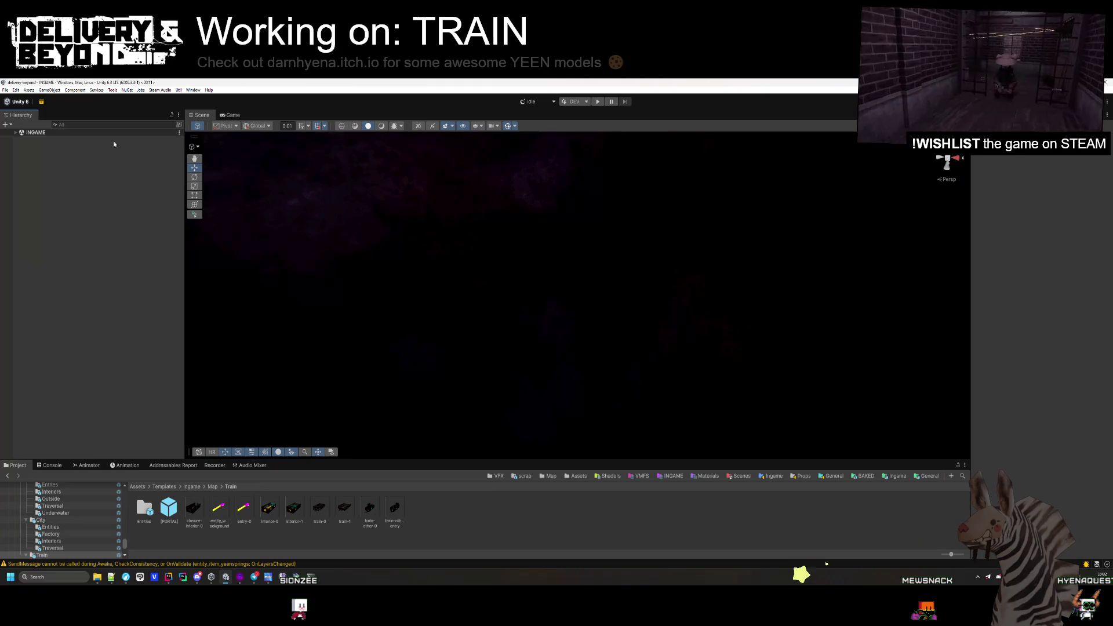
# - Expand INGAME and select the DebugController in the Hierarchy
pyautogui.click(17, 132)
pyautogui.click(35, 147)
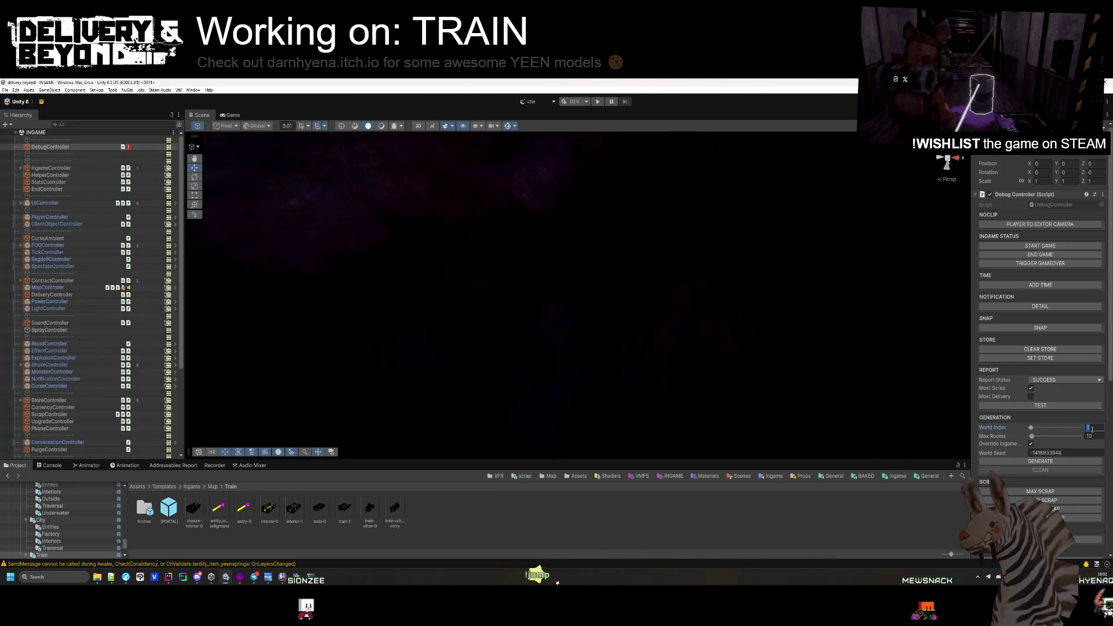
pyautogui.click(698, 493)
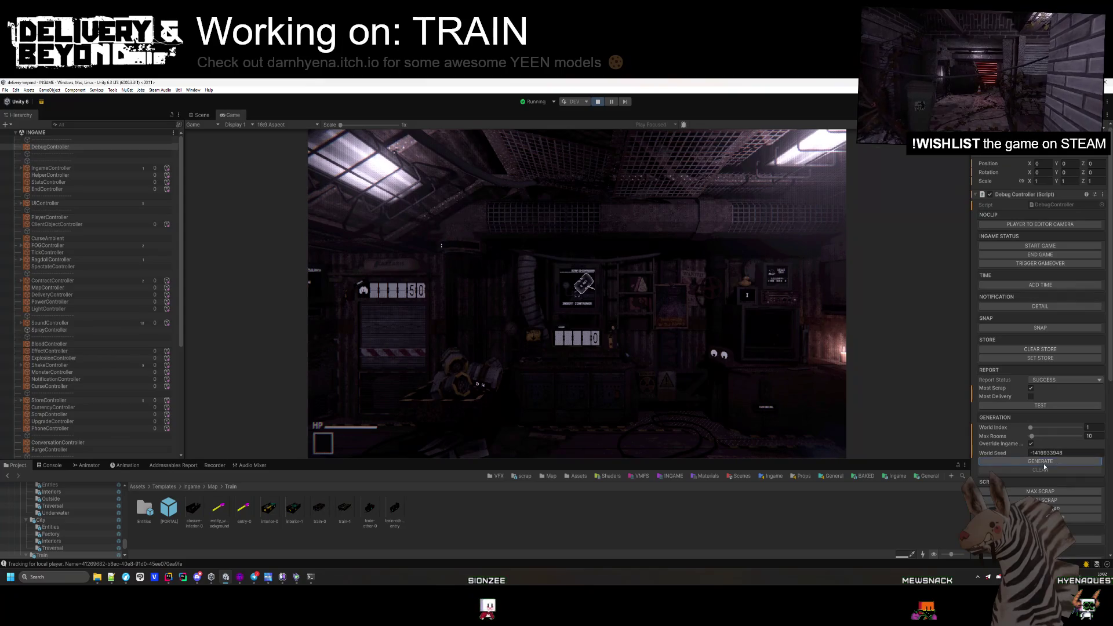
# - Generate the train map, orbit around it, regenerate a new layout, and switch to the code
pyautogui.click(1028, 464)
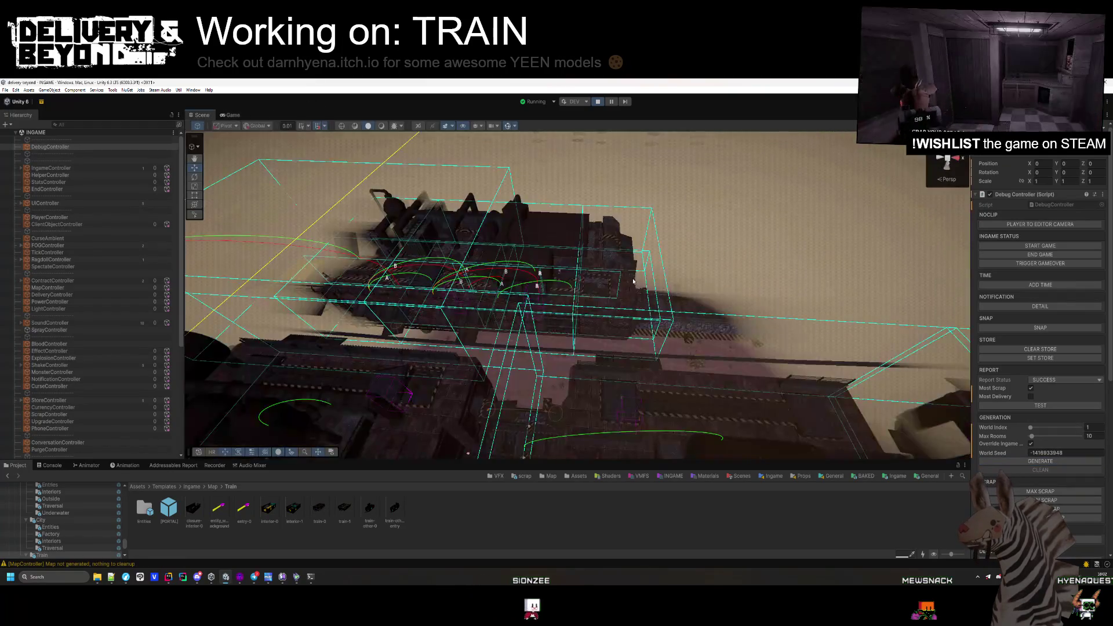
pyautogui.moveTo(633, 282)
pyautogui.mouseDown()
pyautogui.moveTo(625, 296)
pyautogui.moveTo(712, 265)
pyautogui.moveTo(716, 241)
pyautogui.moveTo(599, 218)
pyautogui.moveTo(638, 256)
pyautogui.moveTo(640, 246)
pyautogui.moveTo(619, 278)
pyautogui.mouseUp()
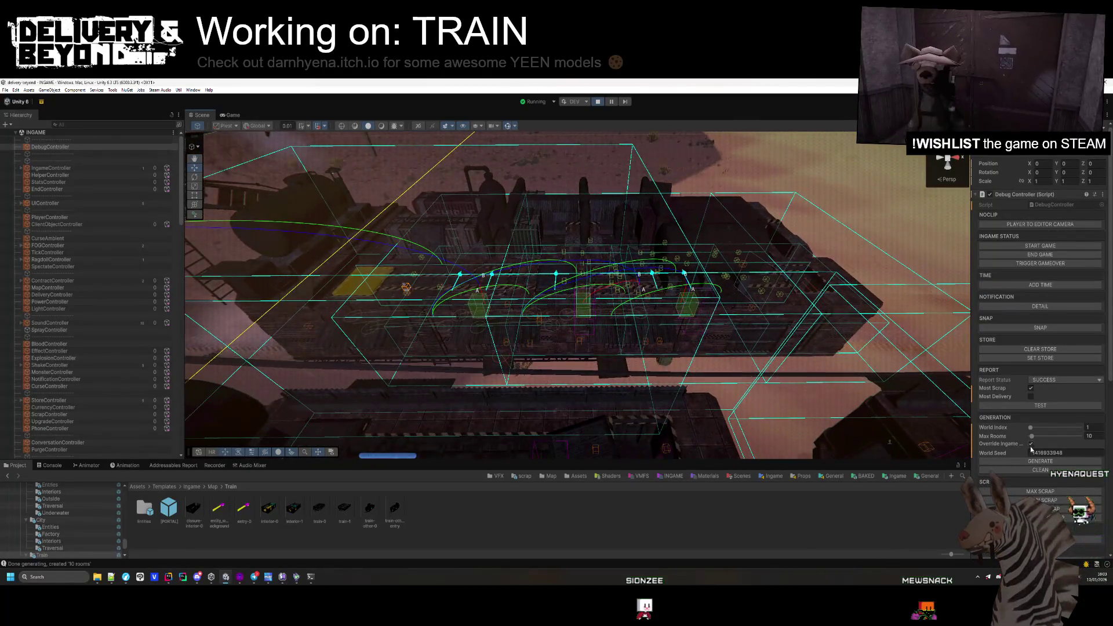
pyautogui.click(1020, 465)
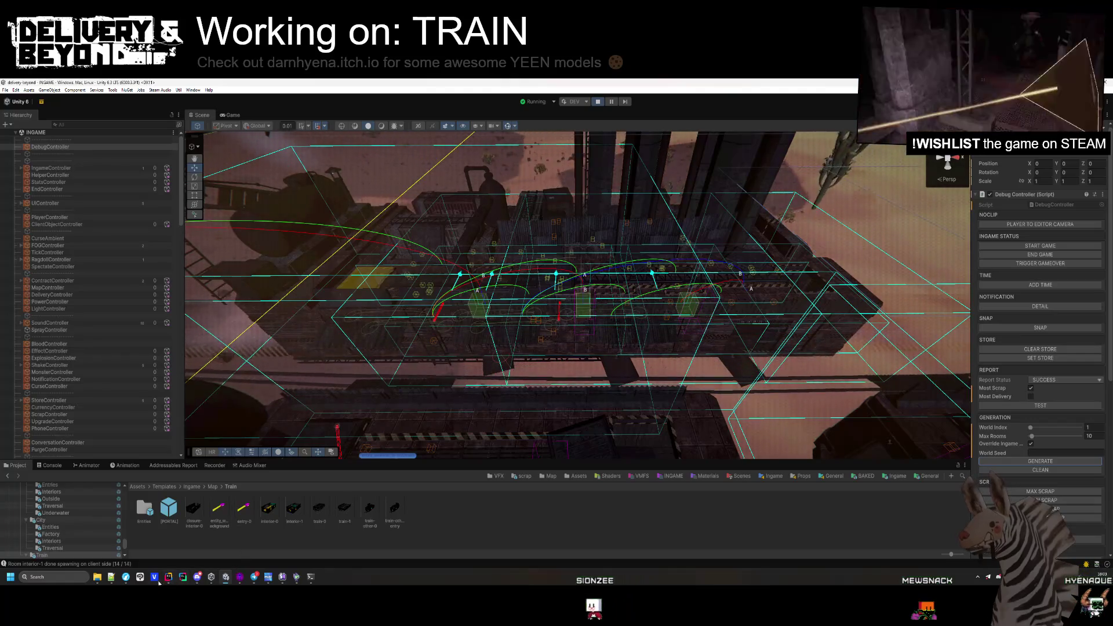
pyautogui.hotkey('alt', 'Tab')
# - Revert line 391 to entrance.transform.rotation via Git Show Diff, then return to Unity
pyautogui.click(150, 269)
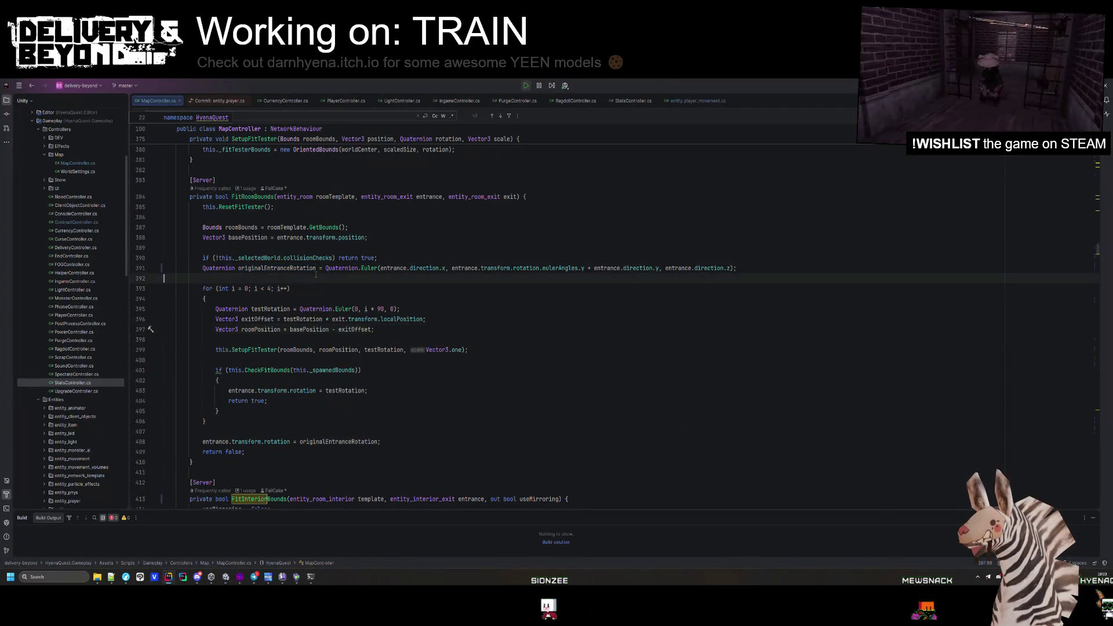
pyautogui.rightClick(208, 272)
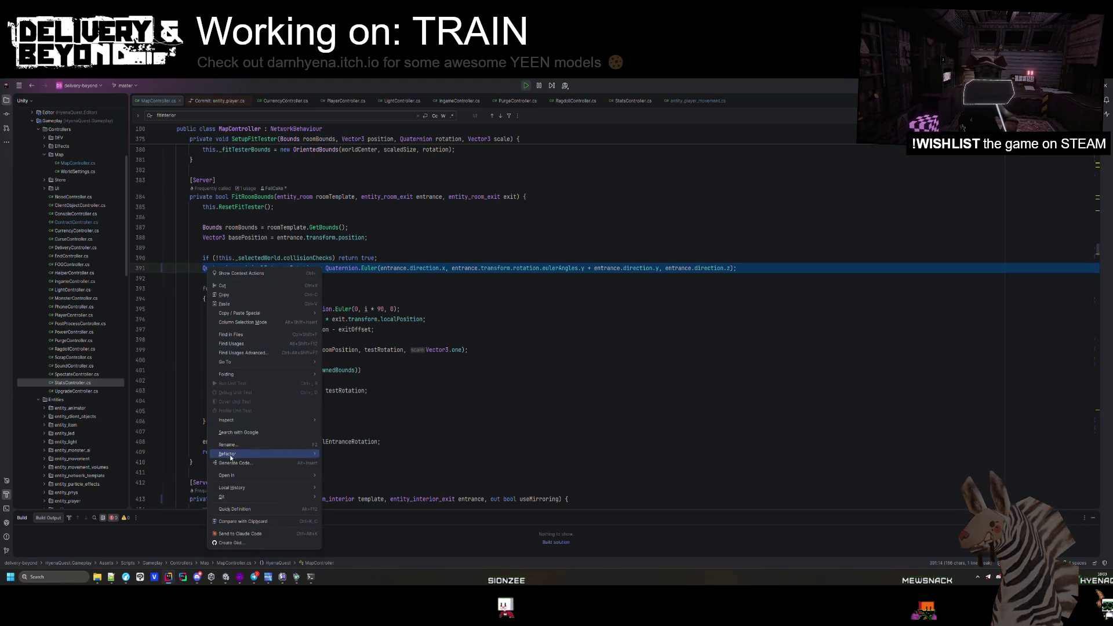
pyautogui.moveTo(234, 497)
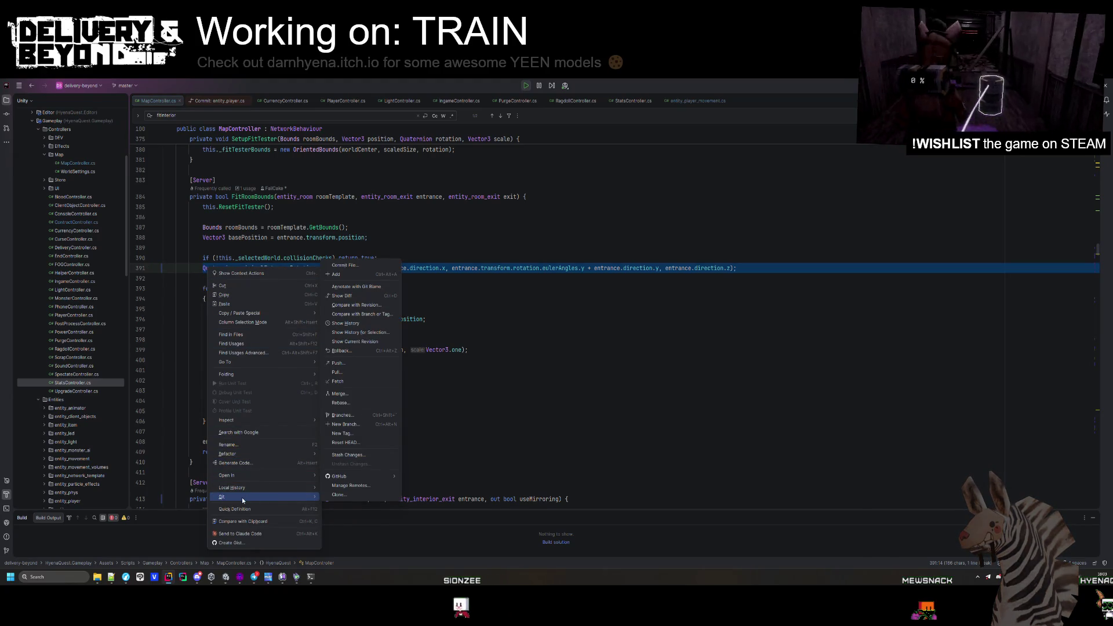
pyautogui.click(353, 297)
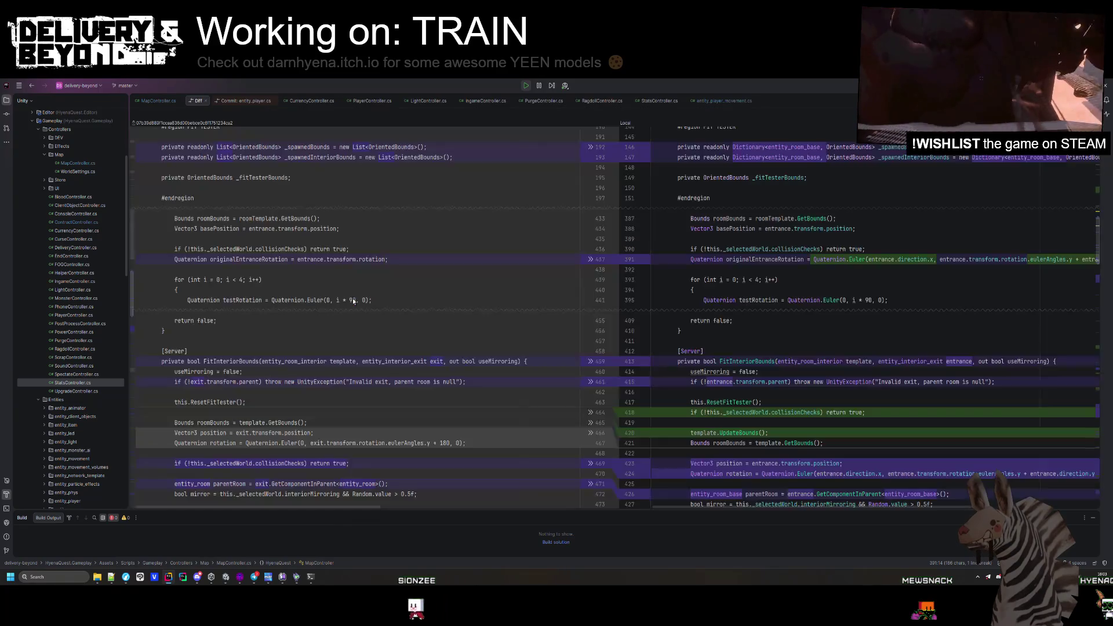
pyautogui.scroll(-2, 453, 370)
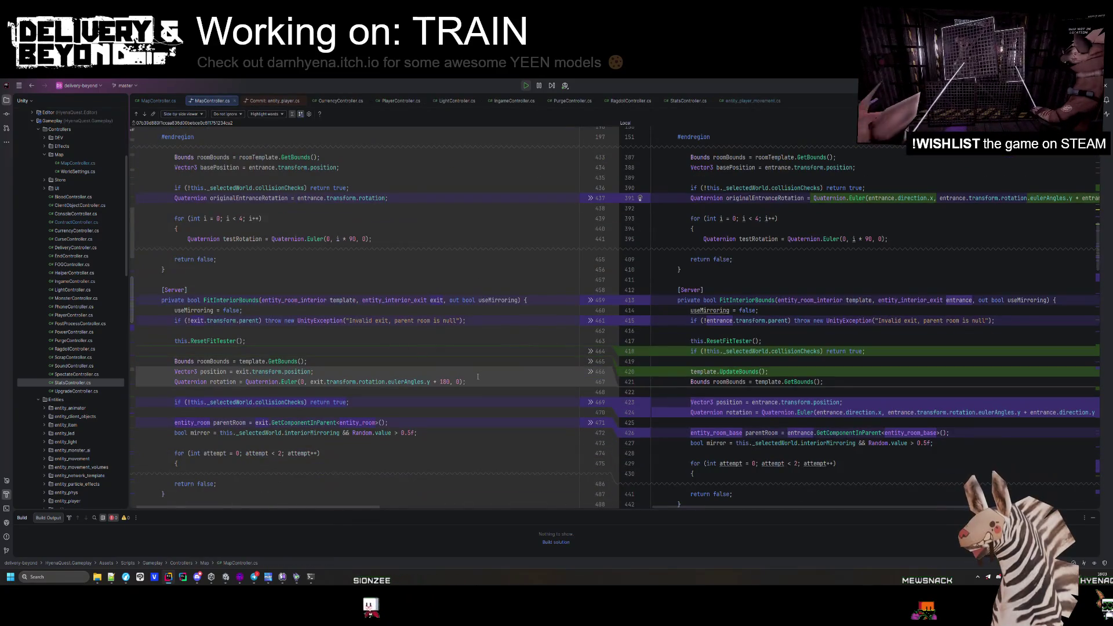
pyautogui.scroll(5, 475, 359)
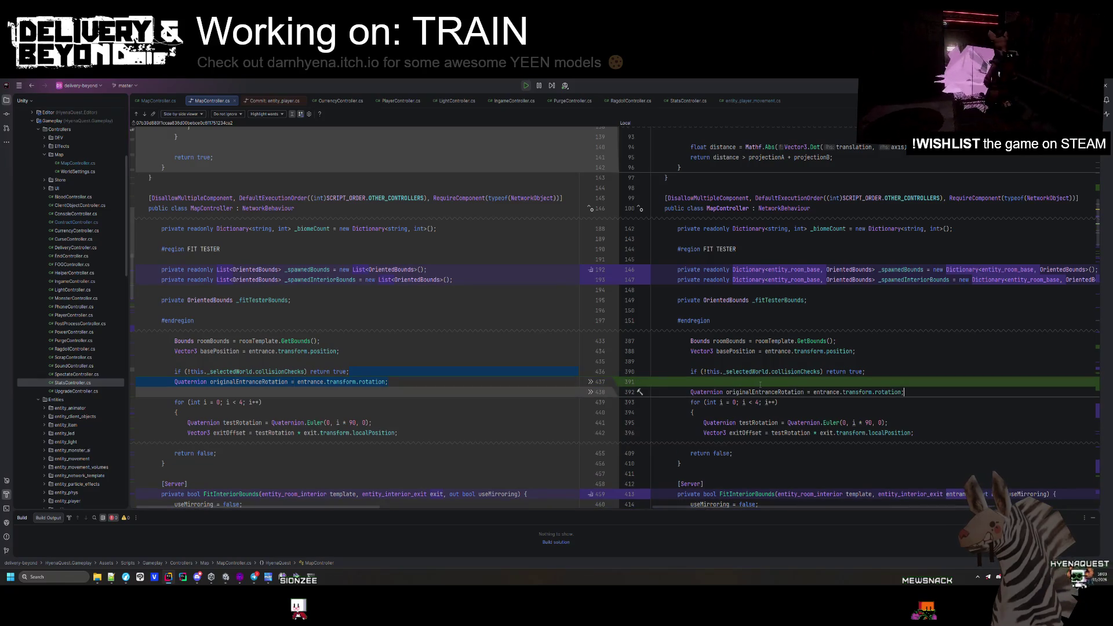
pyautogui.hotkey('alt', 'Tab')
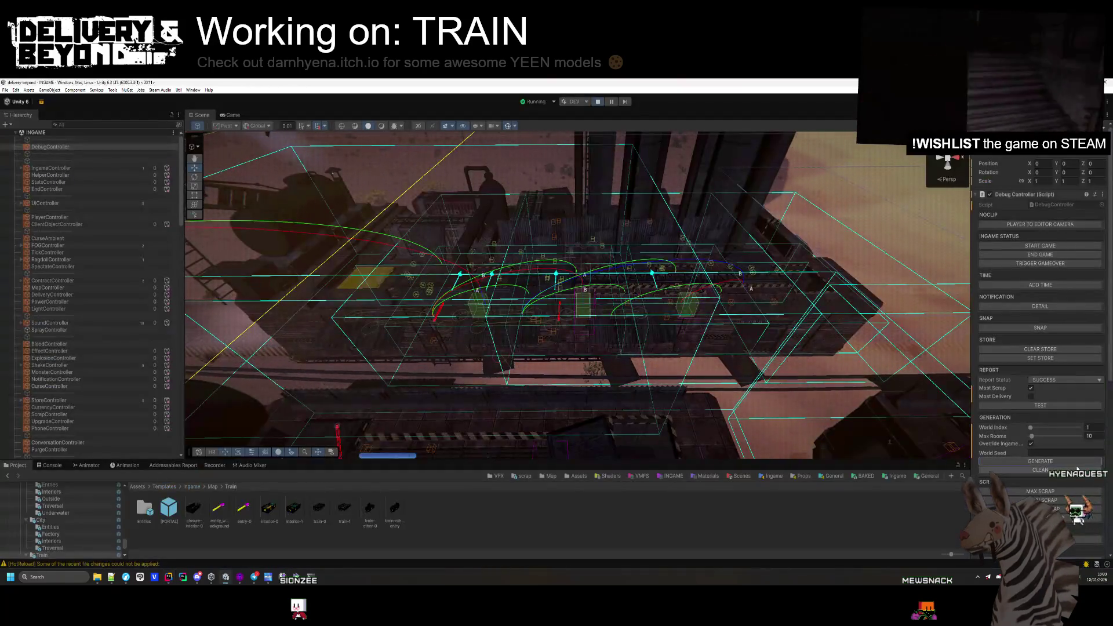
# - Press GENERATE three times to produce new train layouts
pyautogui.click(1076, 463)
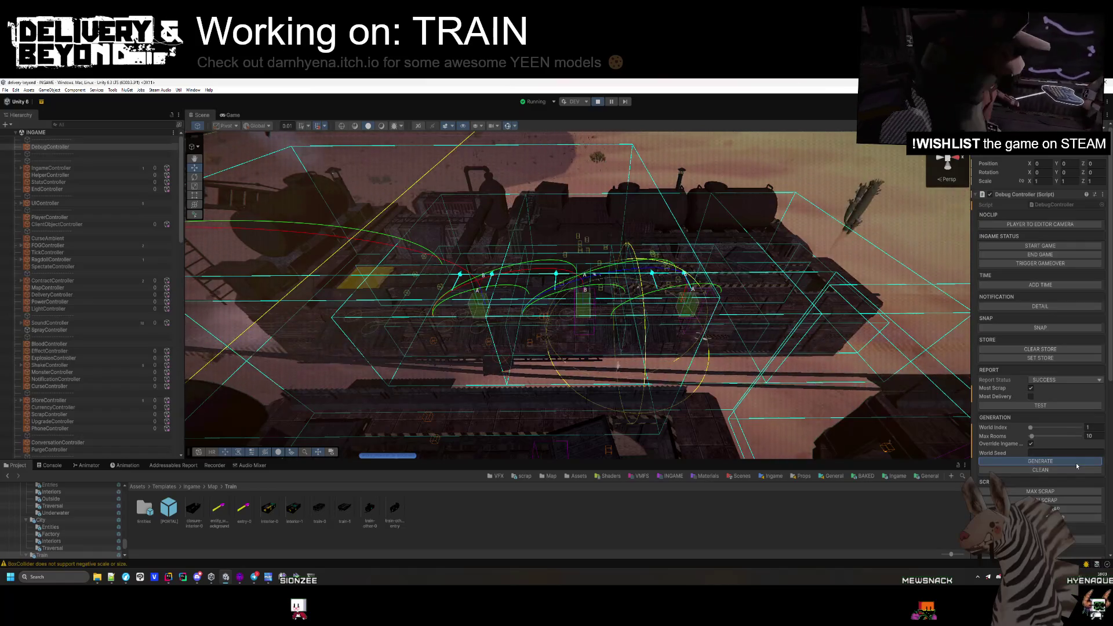
pyautogui.click(1076, 463)
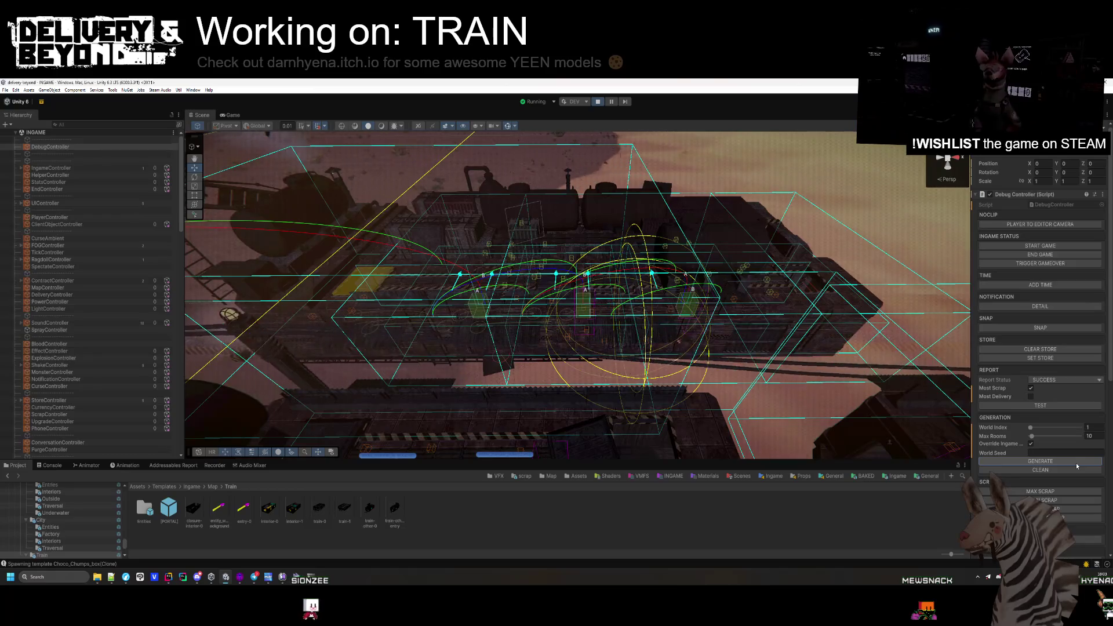
pyautogui.click(1076, 463)
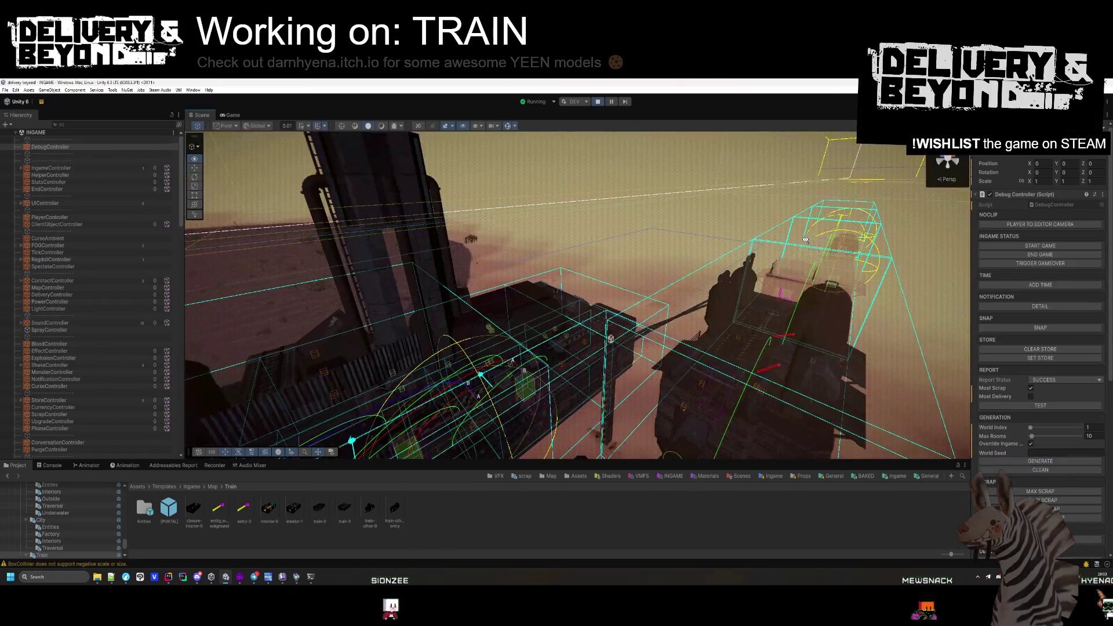
# - Orbit the train cars and inspect room exit entity_room_exit_79049 in the Hierarchy
pyautogui.moveTo(760, 352)
pyautogui.mouseDown()
pyautogui.moveTo(687, 282)
pyautogui.moveTo(491, 300)
pyautogui.mouseUp()
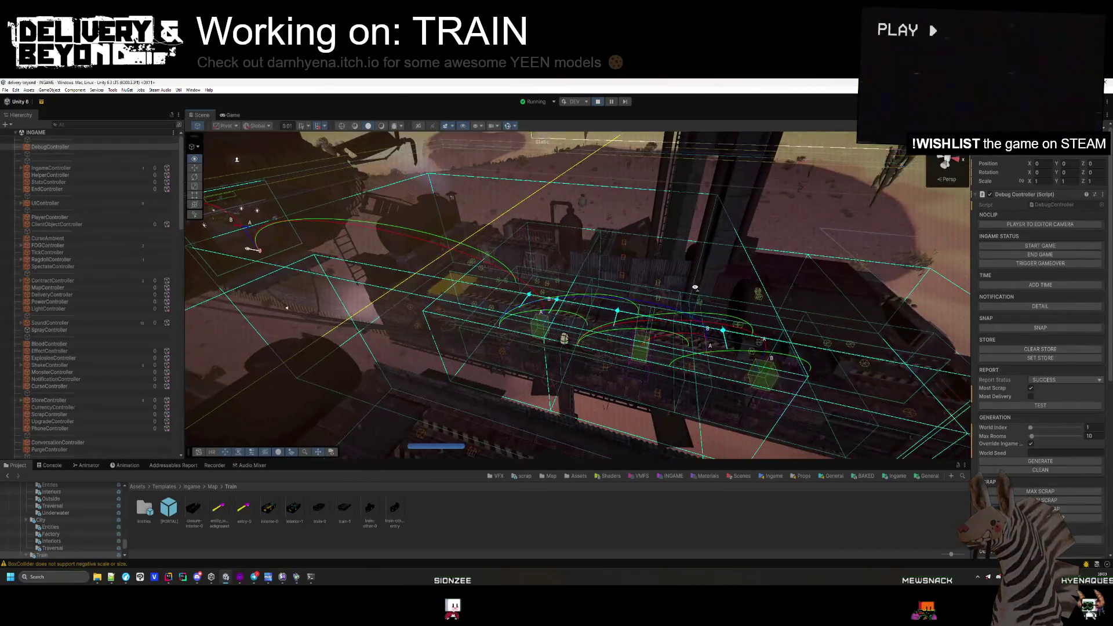
pyautogui.click(491, 300)
pyautogui.scroll(-5, 87, 289)
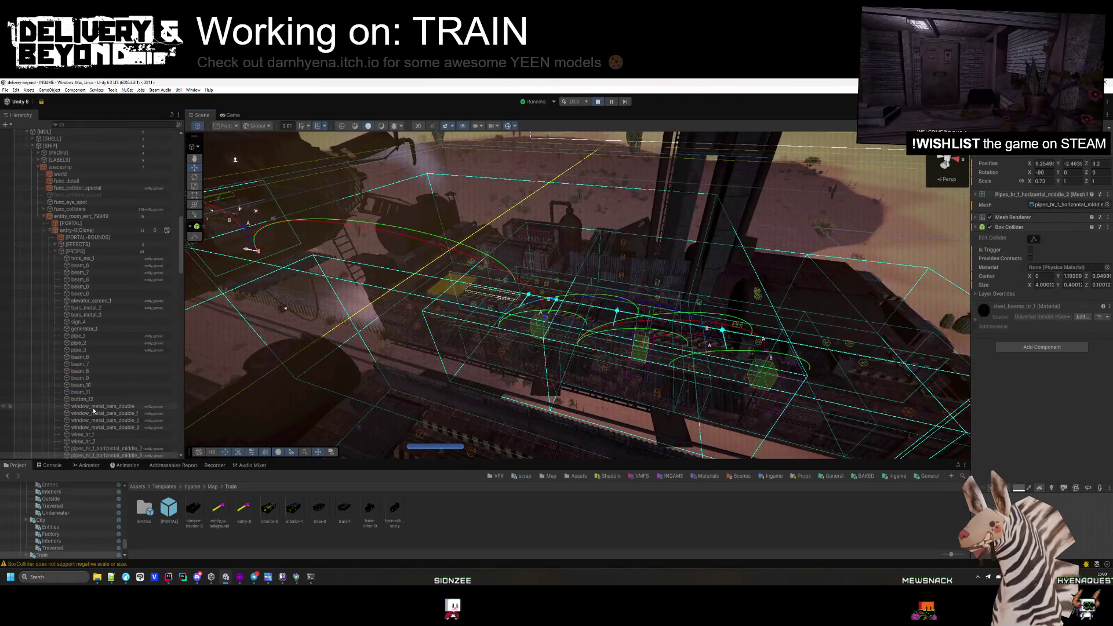
pyautogui.click(81, 244)
pyautogui.moveTo(522, 324); pyautogui.dragTo(537, 380)
pyautogui.click(537, 351)
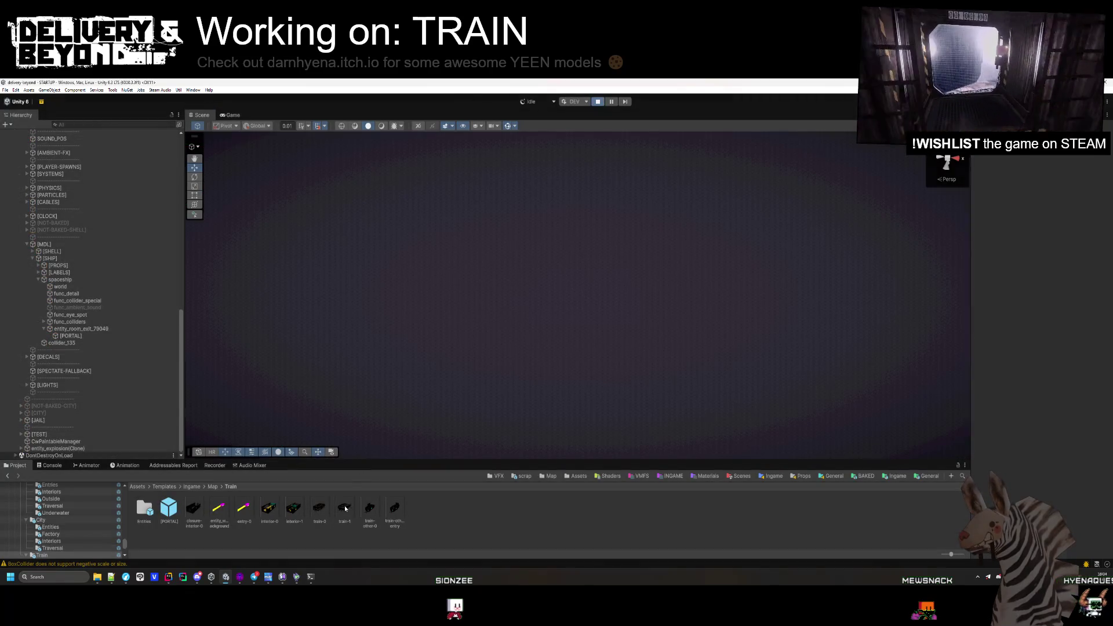
# - Check train-1's entity_room_exit_17871 Direction and Order in the prefab, then exit Prefab Mode
pyautogui.doubleClick(346, 508)
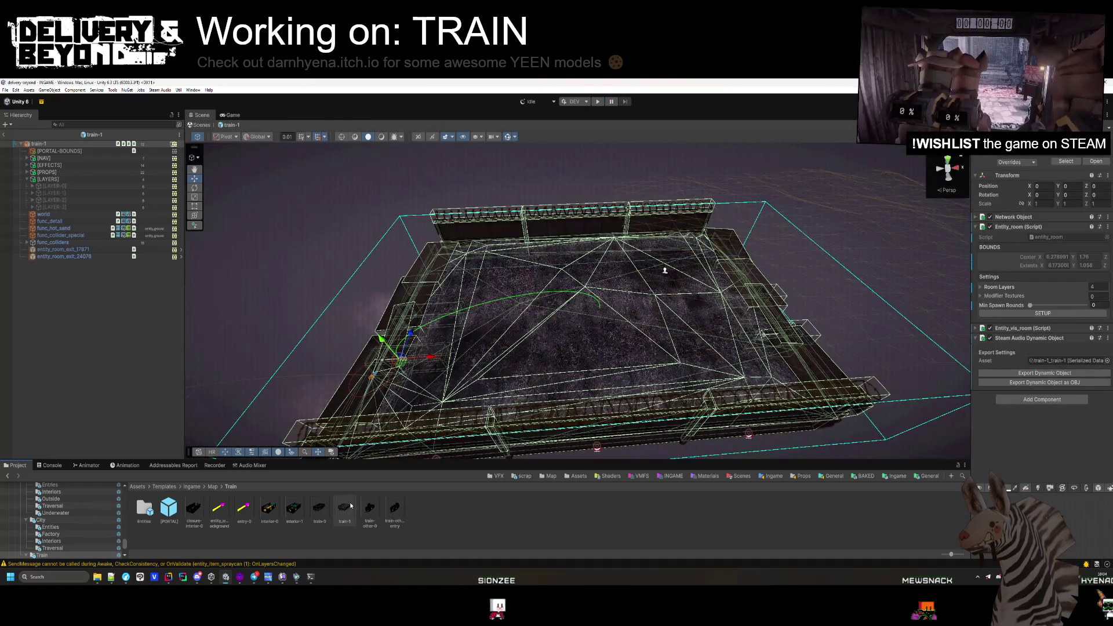
pyautogui.click(68, 250)
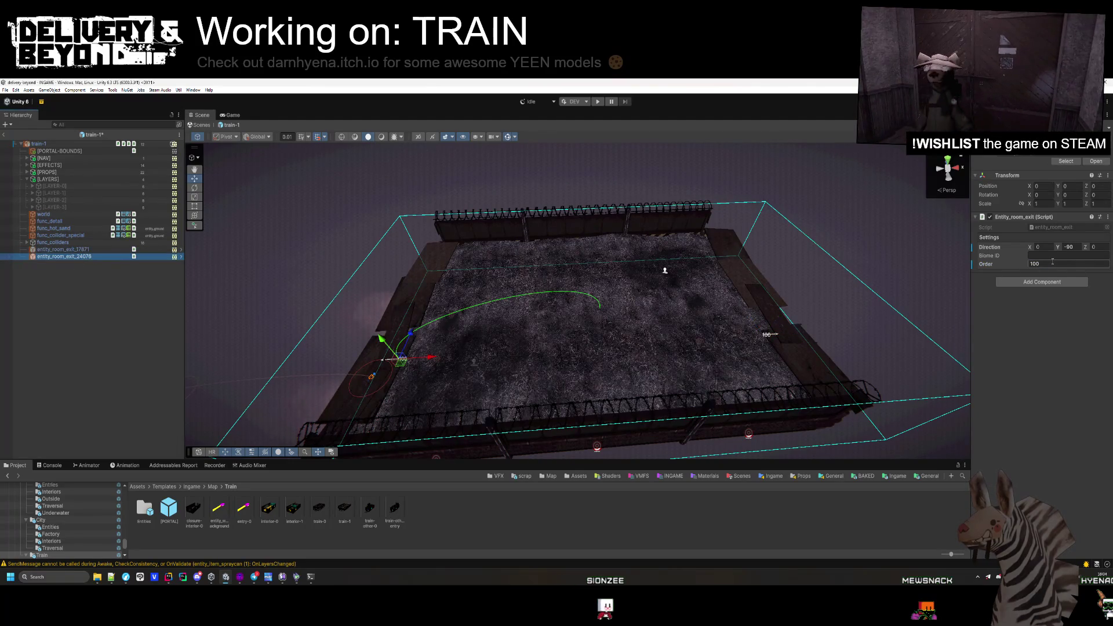
pyautogui.click(84, 346)
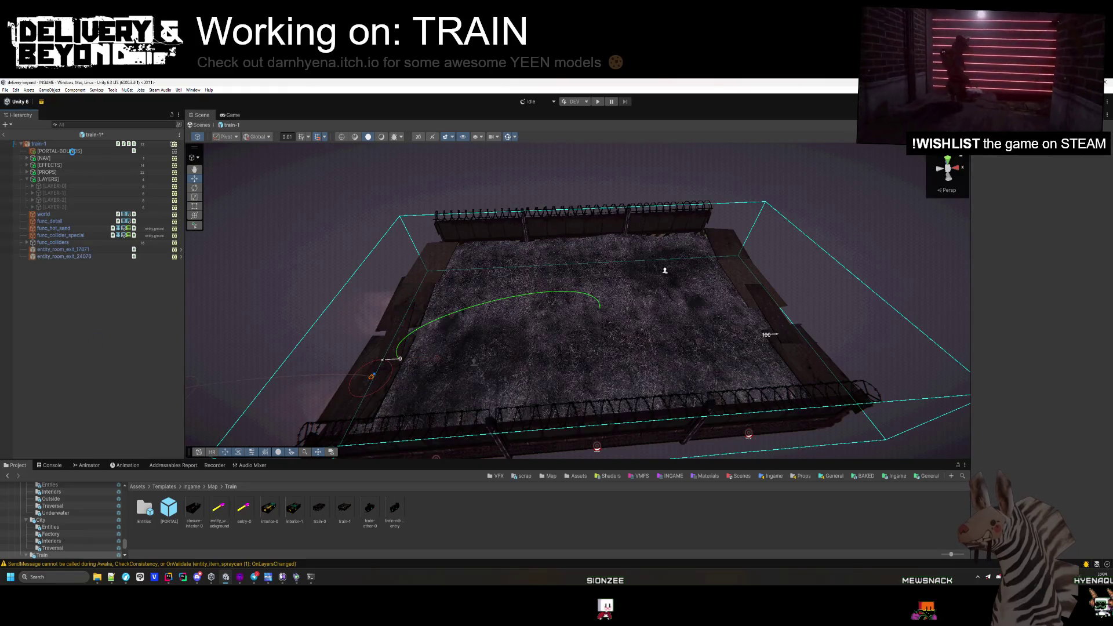
pyautogui.click(5, 136)
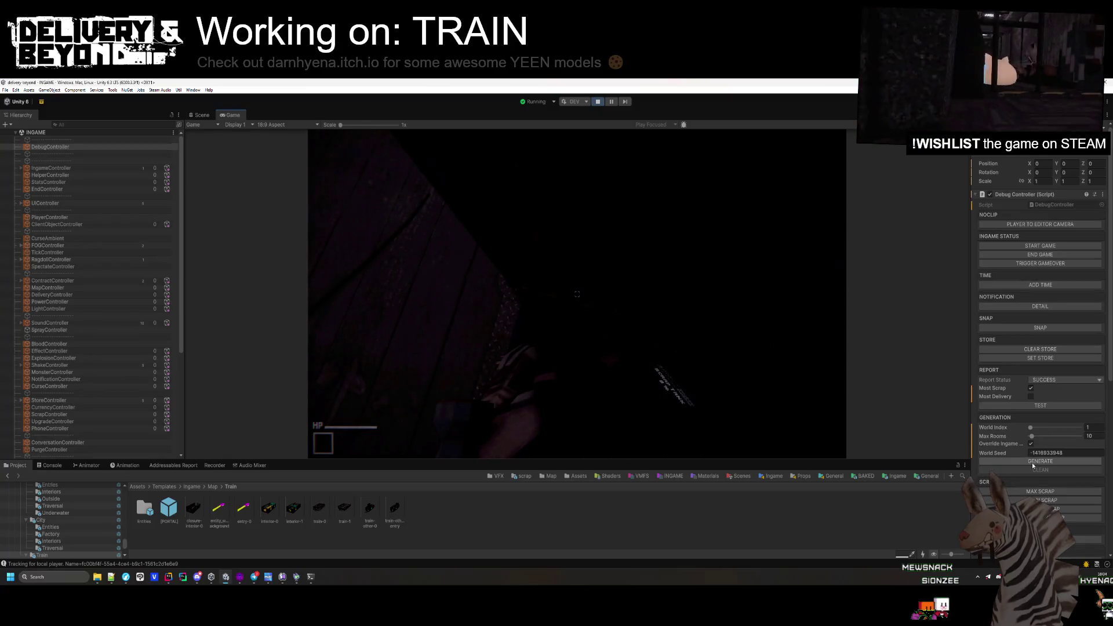
# - Generate the train map and orbit the Scene view to look along the train cars
pyautogui.click(1033, 464)
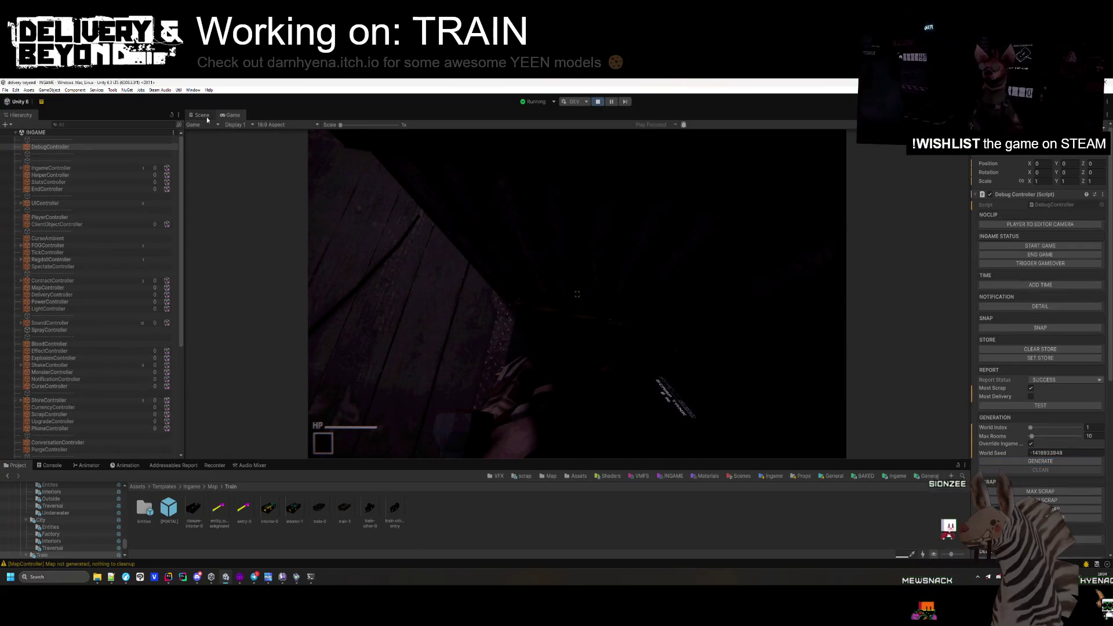
pyautogui.click(203, 116)
pyautogui.moveTo(728, 211)
pyautogui.mouseDown()
pyautogui.moveTo(584, 262)
pyautogui.moveTo(597, 231)
pyautogui.moveTo(602, 243)
pyautogui.mouseUp()
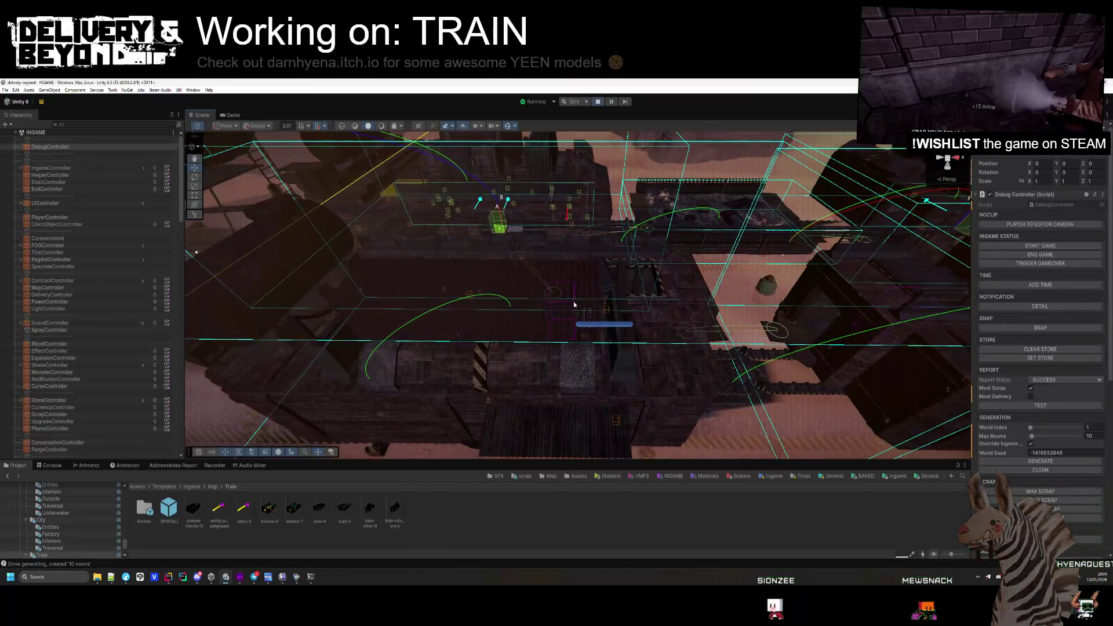
pyautogui.moveTo(572, 305)
pyautogui.mouseDown()
pyautogui.moveTo(568, 314)
pyautogui.moveTo(568, 236)
pyautogui.mouseUp()
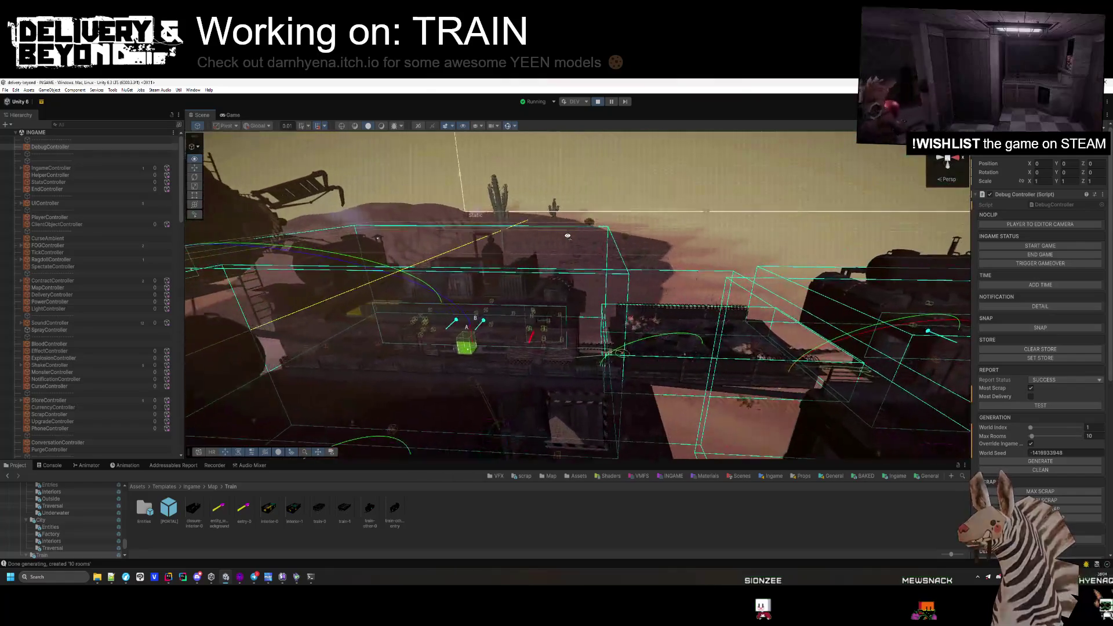
# - Clean and regenerate the train level several times, bringing up the Console log
pyautogui.click(1051, 462)
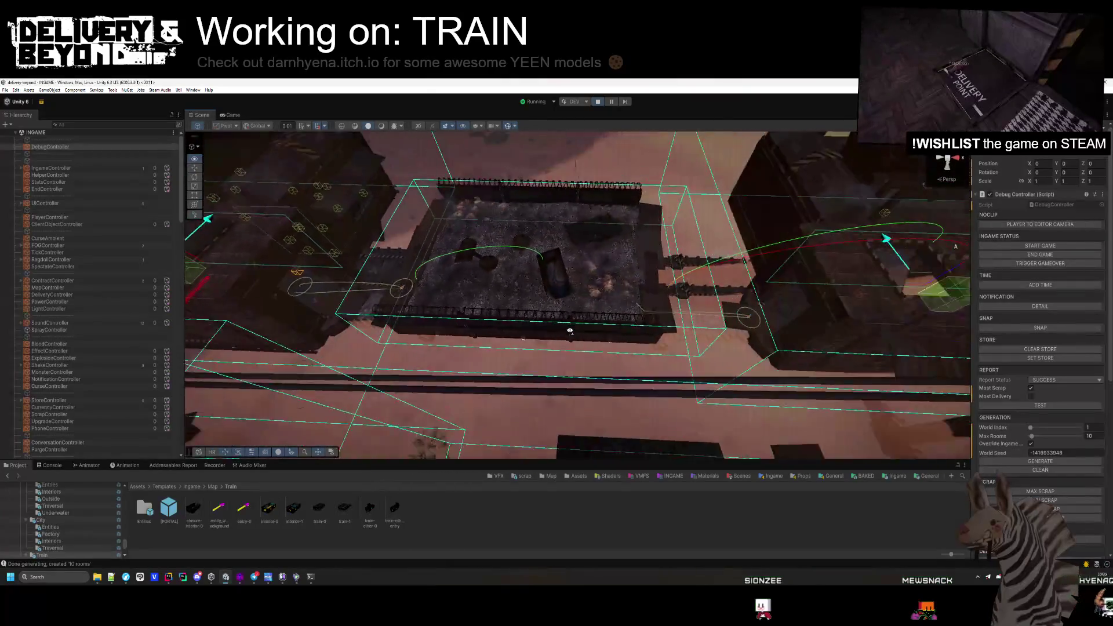
pyautogui.click(1051, 462)
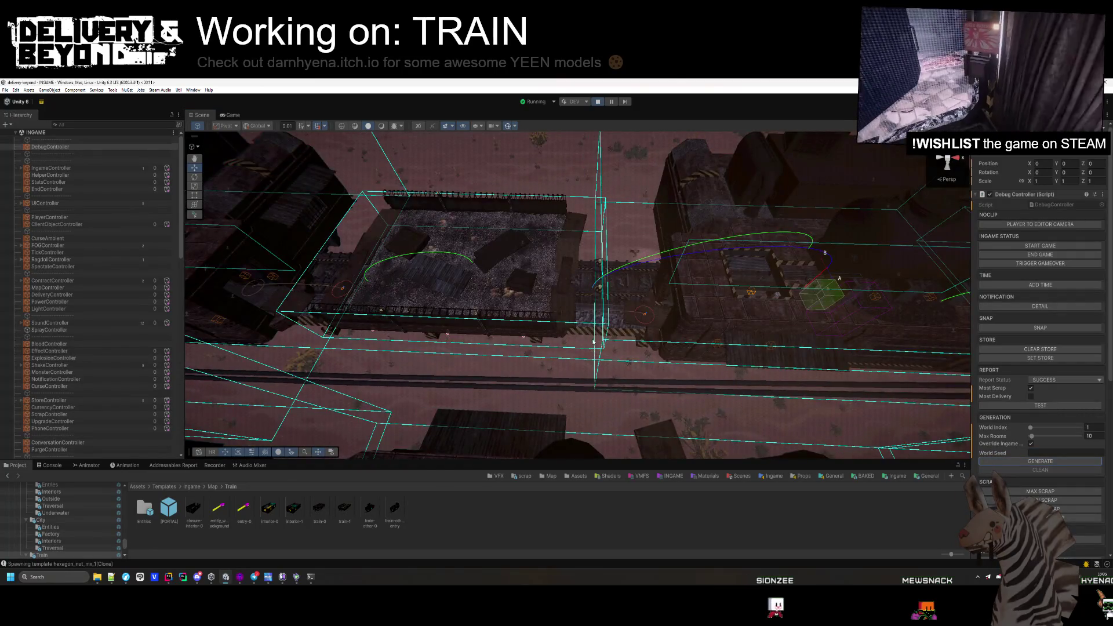
pyautogui.scroll(5, 565, 302)
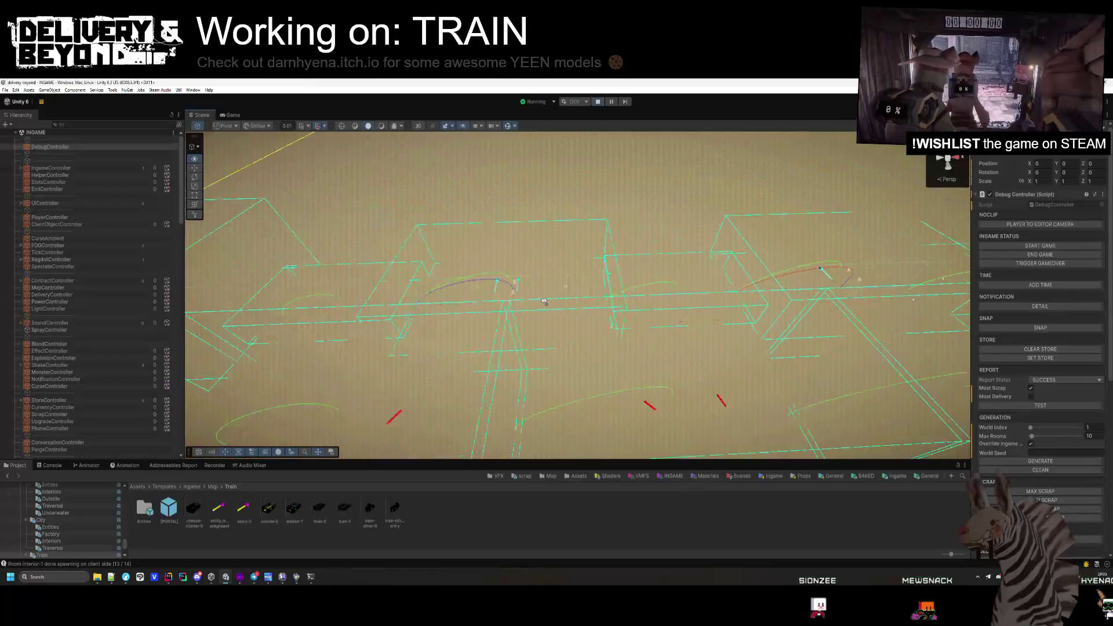
pyautogui.scroll(-3, 546, 324)
pyautogui.scroll(3, 546, 324)
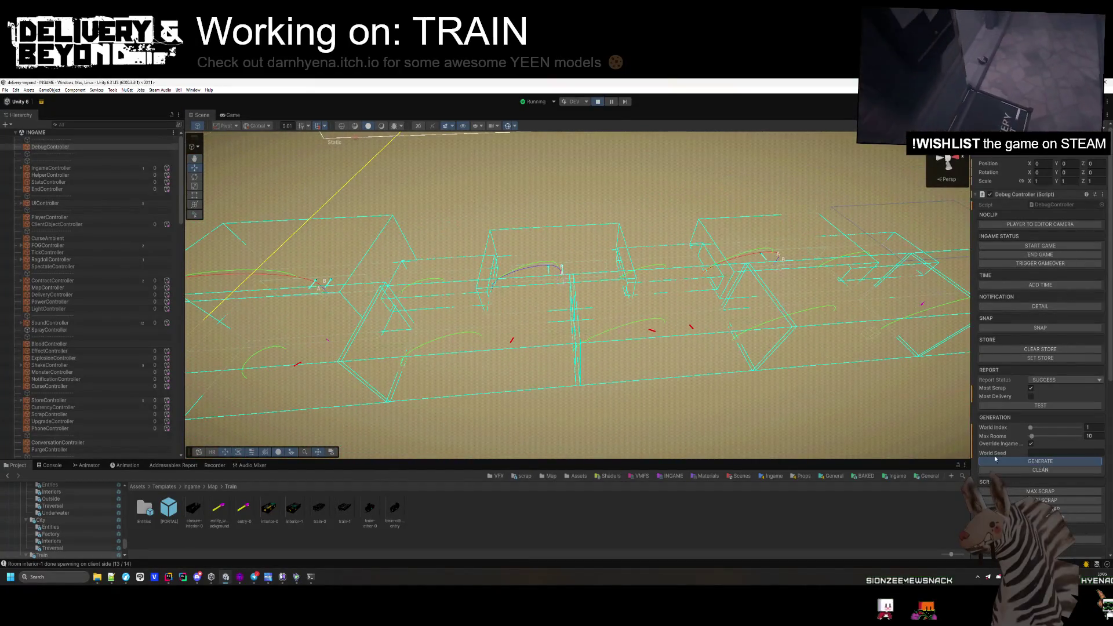
pyautogui.click(996, 461)
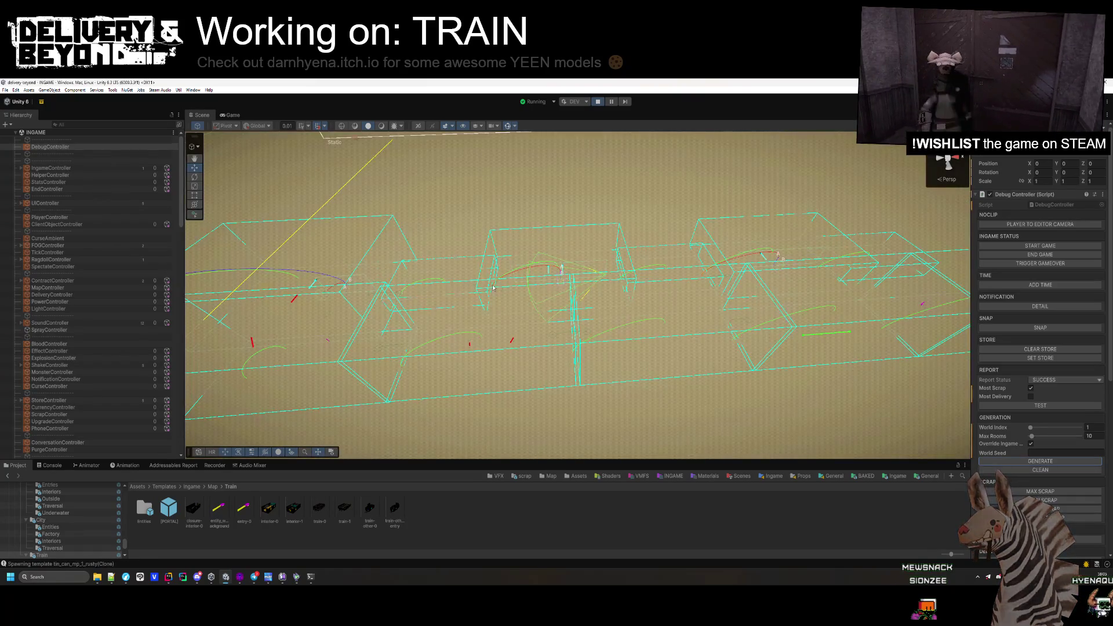
pyautogui.click(1032, 462)
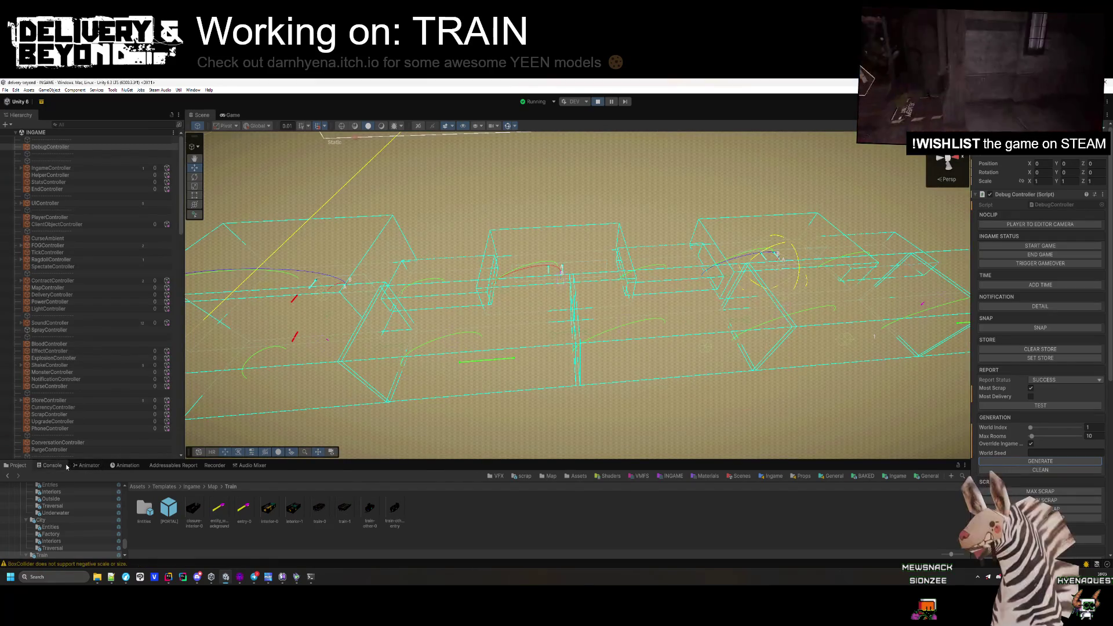
pyautogui.click(52, 465)
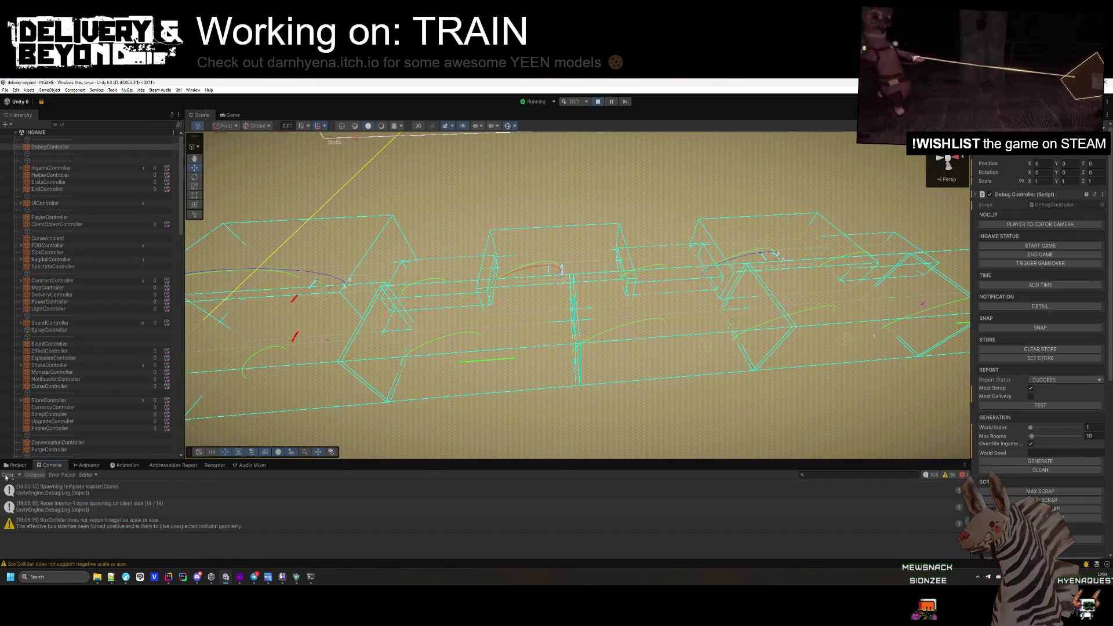
pyautogui.click(1028, 462)
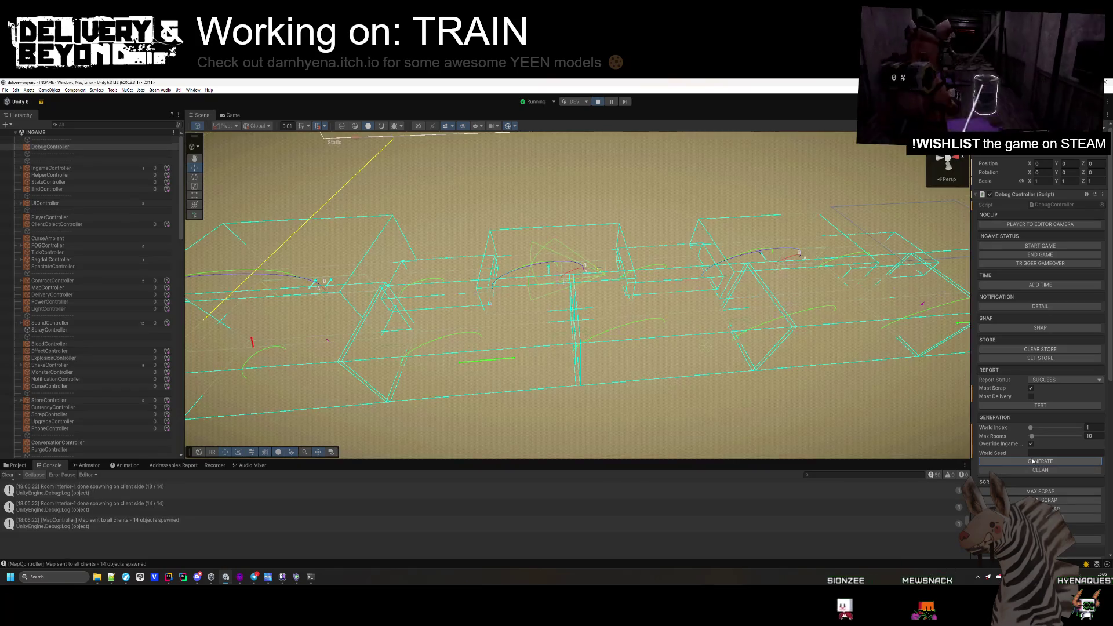
pyautogui.click(1037, 453)
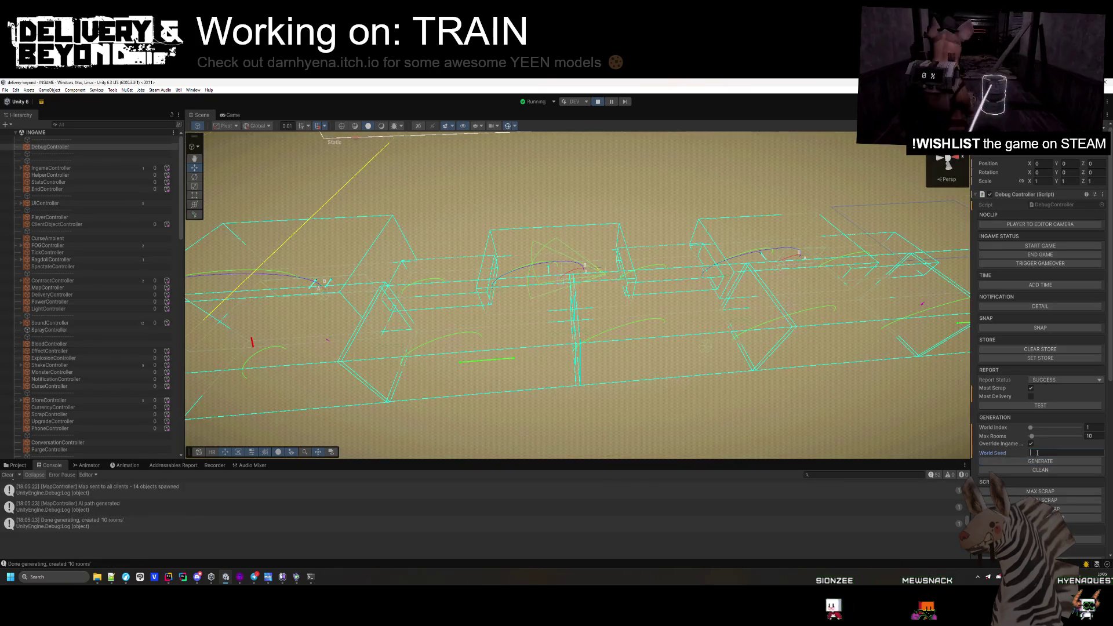
pyautogui.write('324')
pyautogui.click(1041, 462)
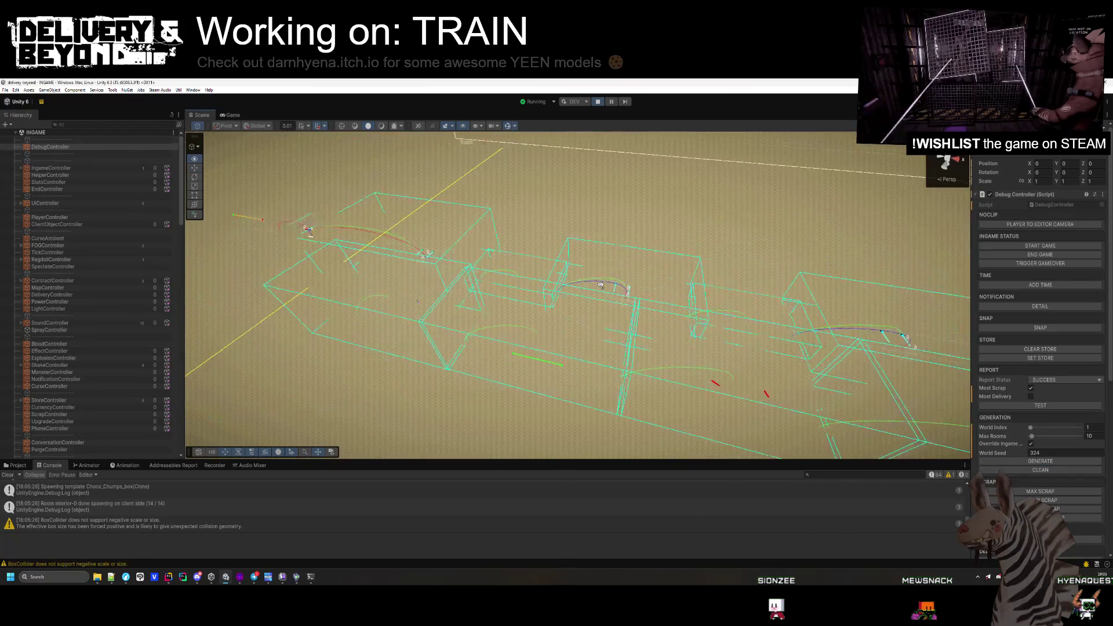
pyautogui.moveTo(557, 290)
pyautogui.mouseDown()
pyautogui.moveTo(581, 260)
pyautogui.moveTo(647, 303)
pyautogui.mouseUp()
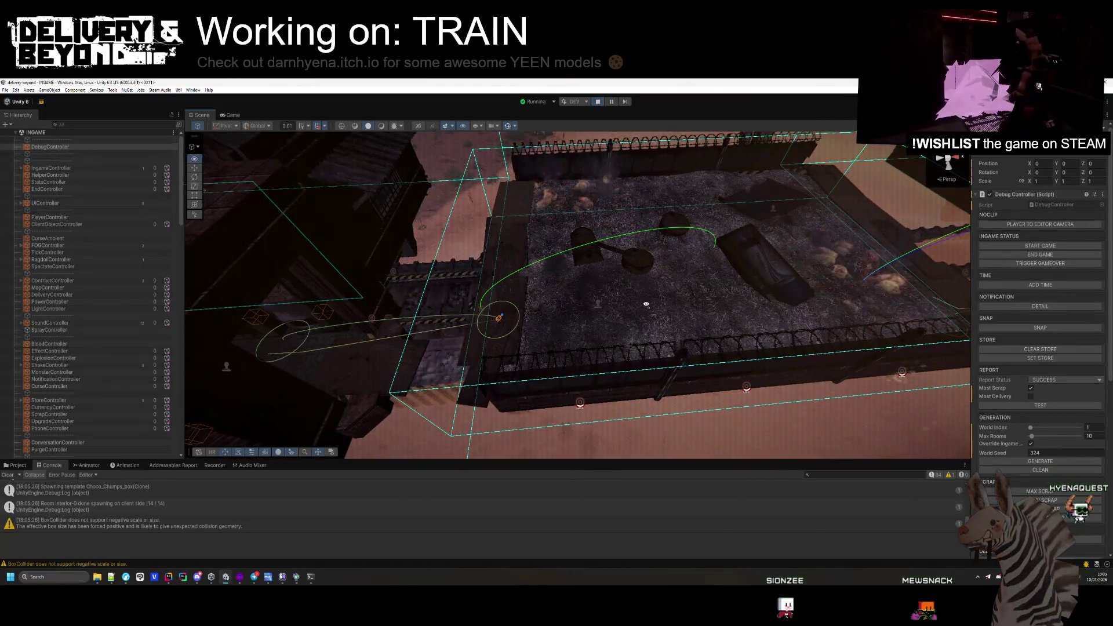
pyautogui.moveTo(647, 303)
pyautogui.mouseDown()
pyautogui.moveTo(613, 303)
pyautogui.moveTo(636, 308)
pyautogui.mouseUp()
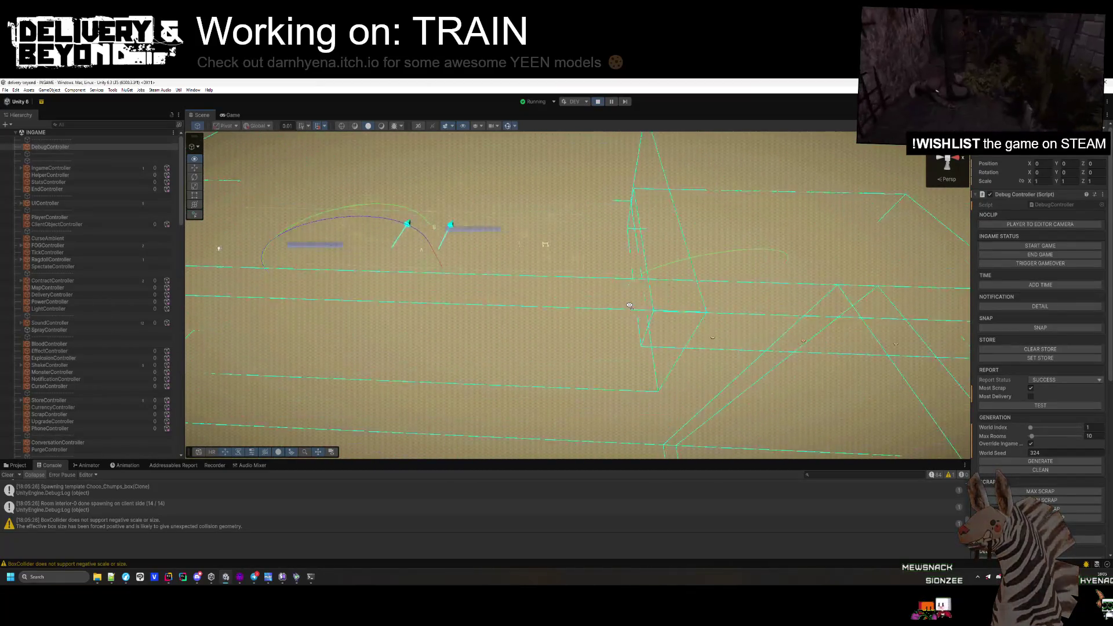
pyautogui.moveTo(630, 305)
pyautogui.mouseDown()
pyautogui.moveTo(624, 279)
pyautogui.moveTo(633, 306)
pyautogui.mouseUp()
pyautogui.hotkey('alt', 'Tab')
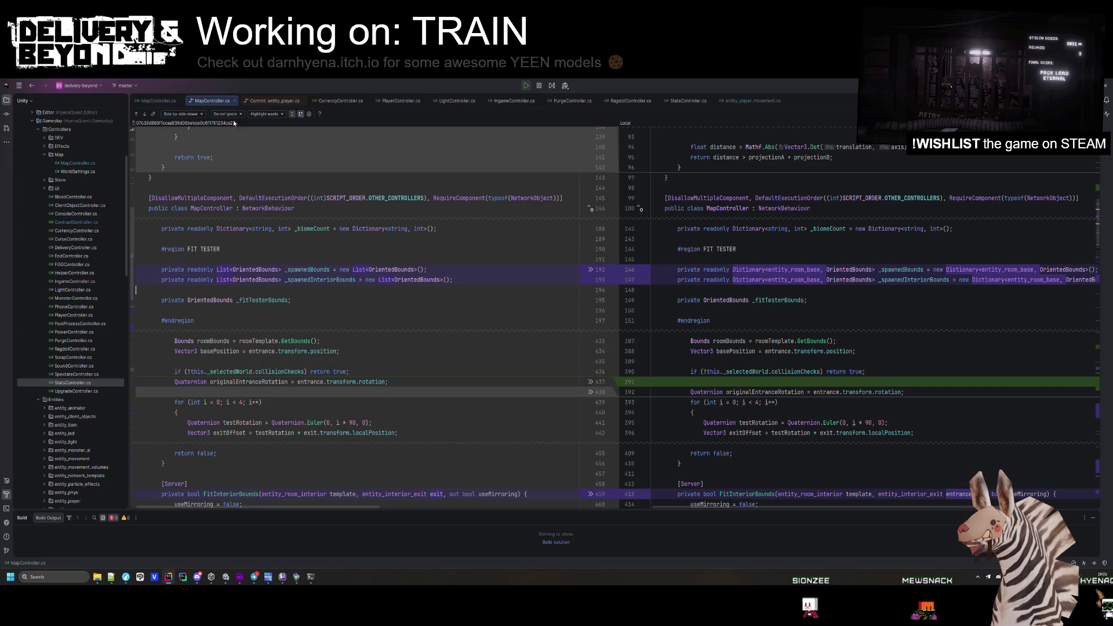
# - Delete the redundant same-template adjacency comment in the MapController.cs diff
pyautogui.press('Escape')
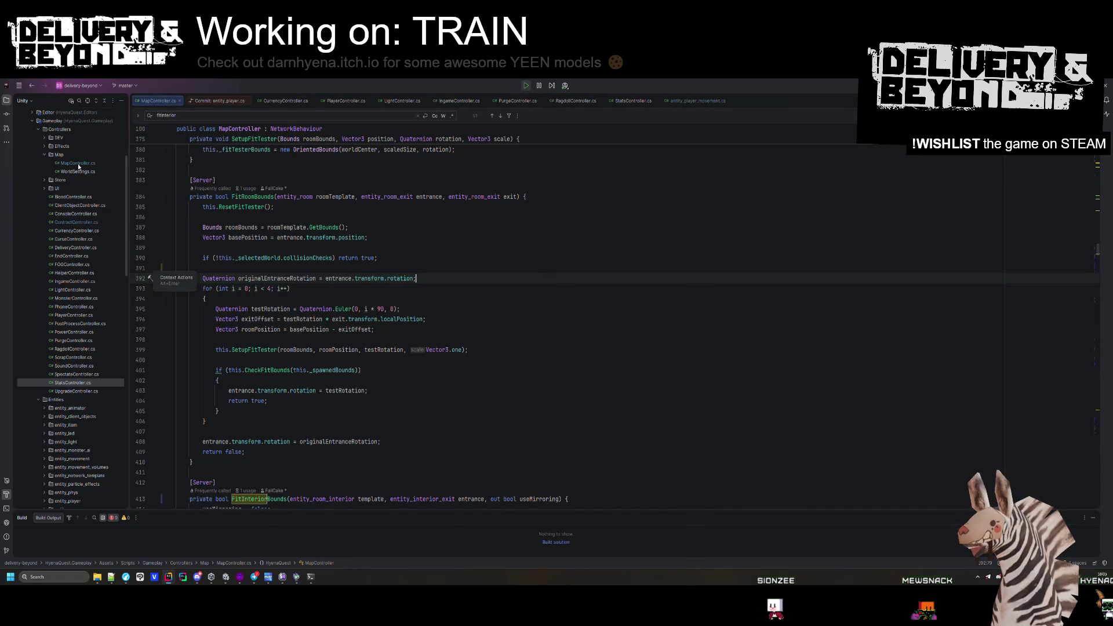
pyautogui.click(9, 116)
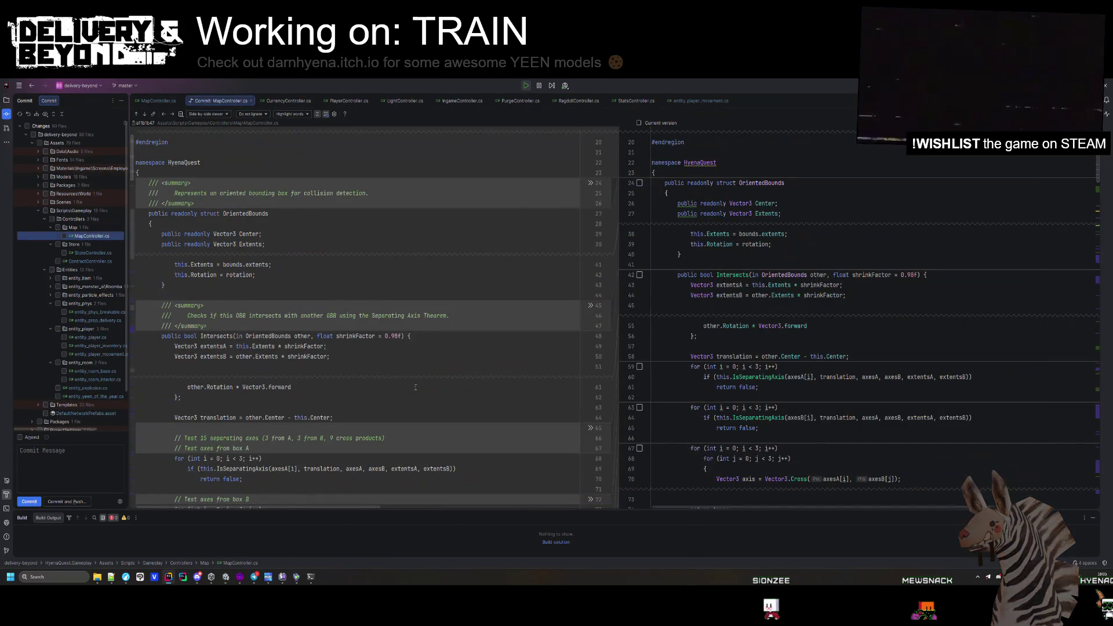
pyautogui.scroll(-20, 416, 383)
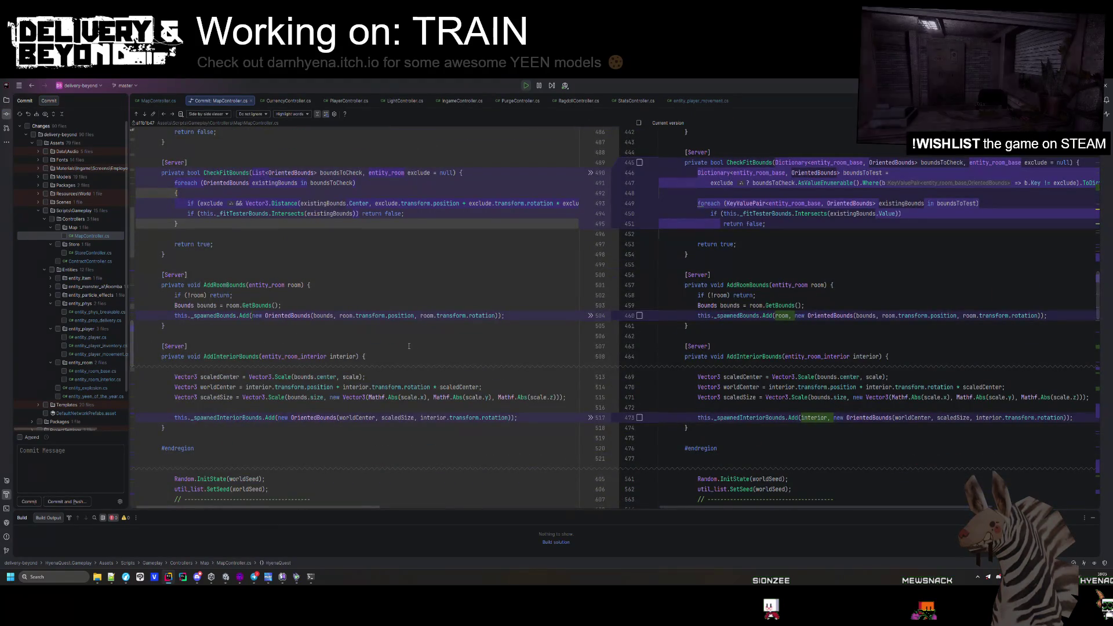
pyautogui.scroll(5, 409, 346)
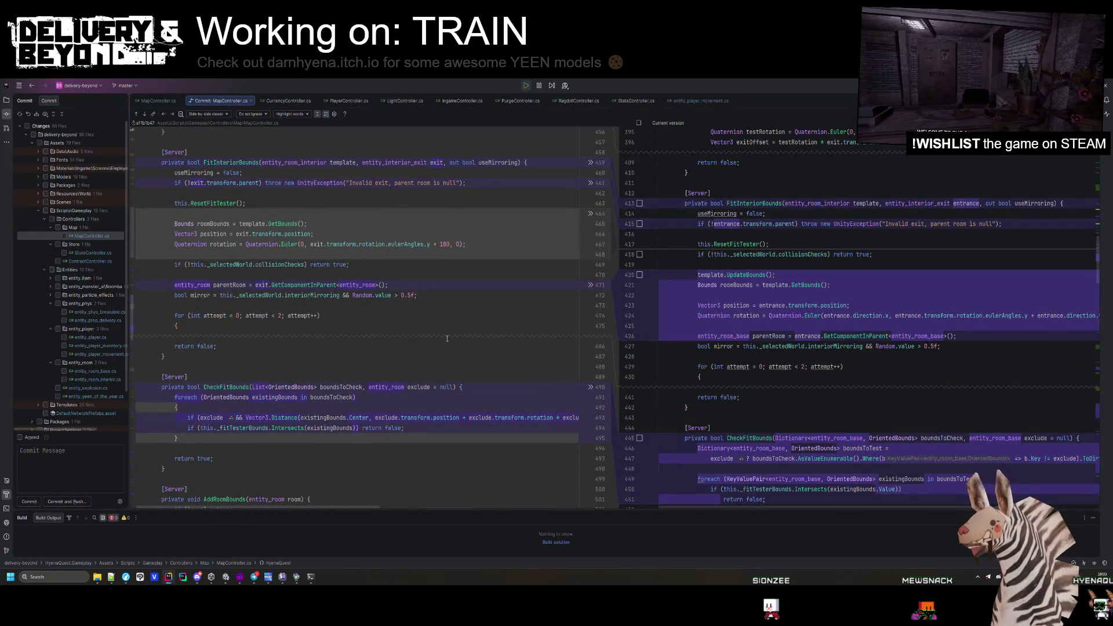
pyautogui.scroll(-15, 447, 338)
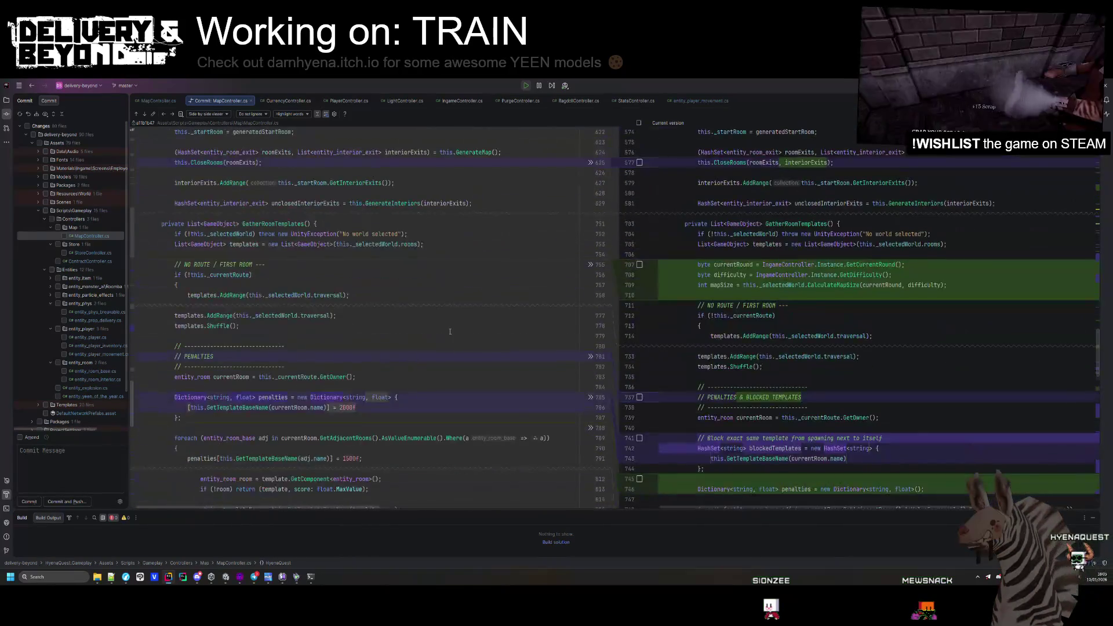
pyautogui.scroll(-4, 450, 332)
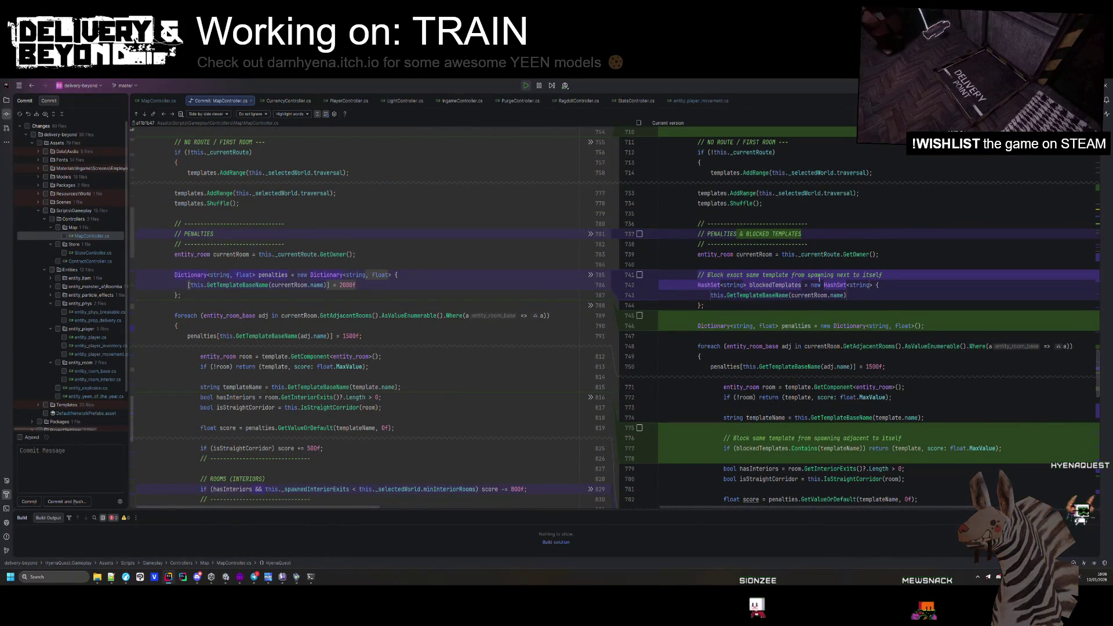
pyautogui.scroll(-1, 841, 282)
pyautogui.scroll(-2, 843, 280)
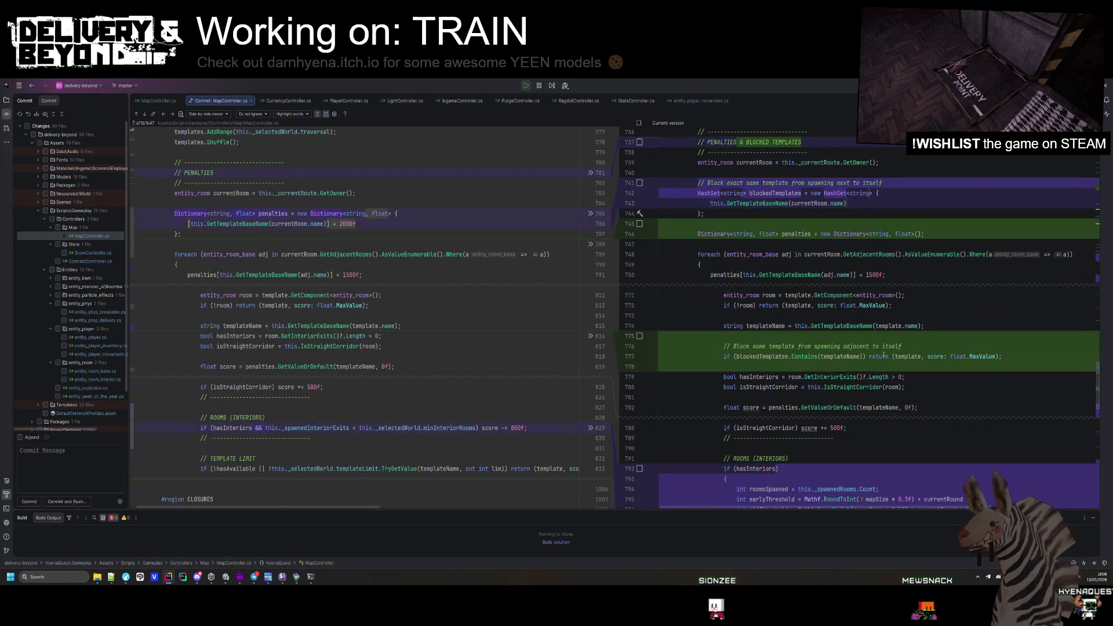
pyautogui.moveTo(912, 346); pyautogui.dragTo(733, 346)
pyautogui.press('BackSpace')
pyautogui.press('BackSpace')
pyautogui.press('BackSpace')
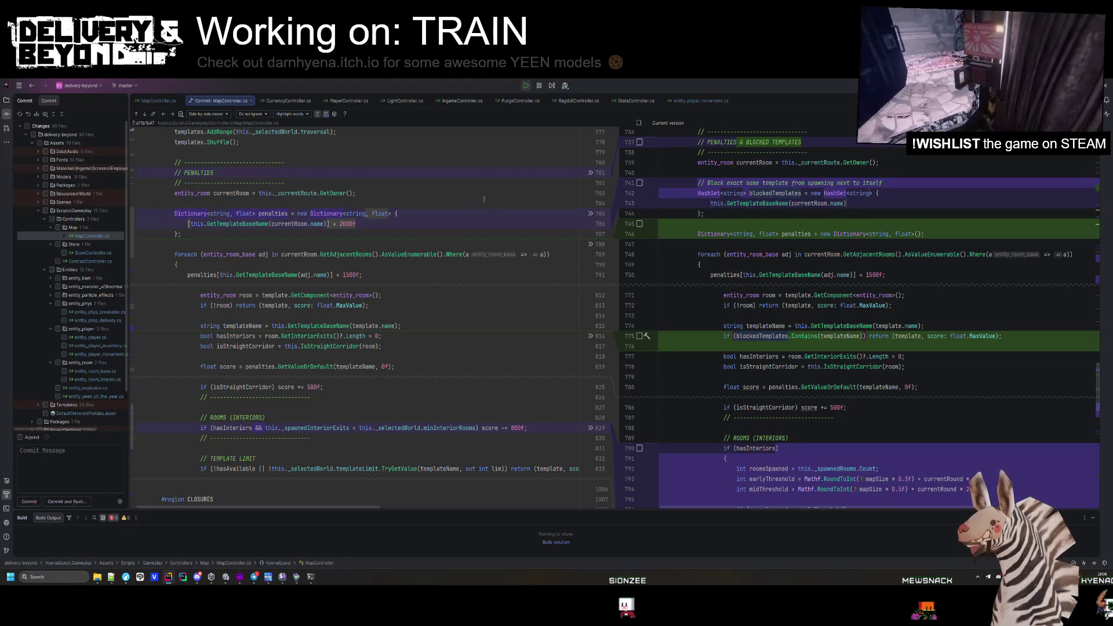
# - Open WorldSettings.cs through Search Everywhere with the query 'world'
pyautogui.hotkey('alt', 'Tab')
pyautogui.hotkey('alt', 'Tab')
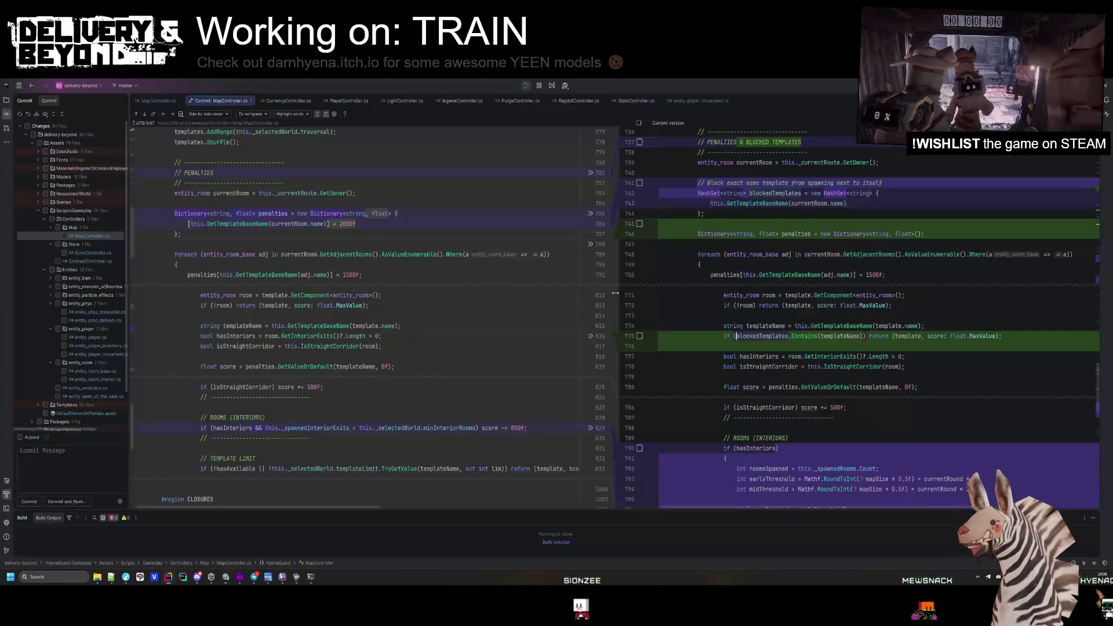
pyautogui.click(747, 315)
pyautogui.press('shift')
pyautogui.press('shift')
pyautogui.write('world')
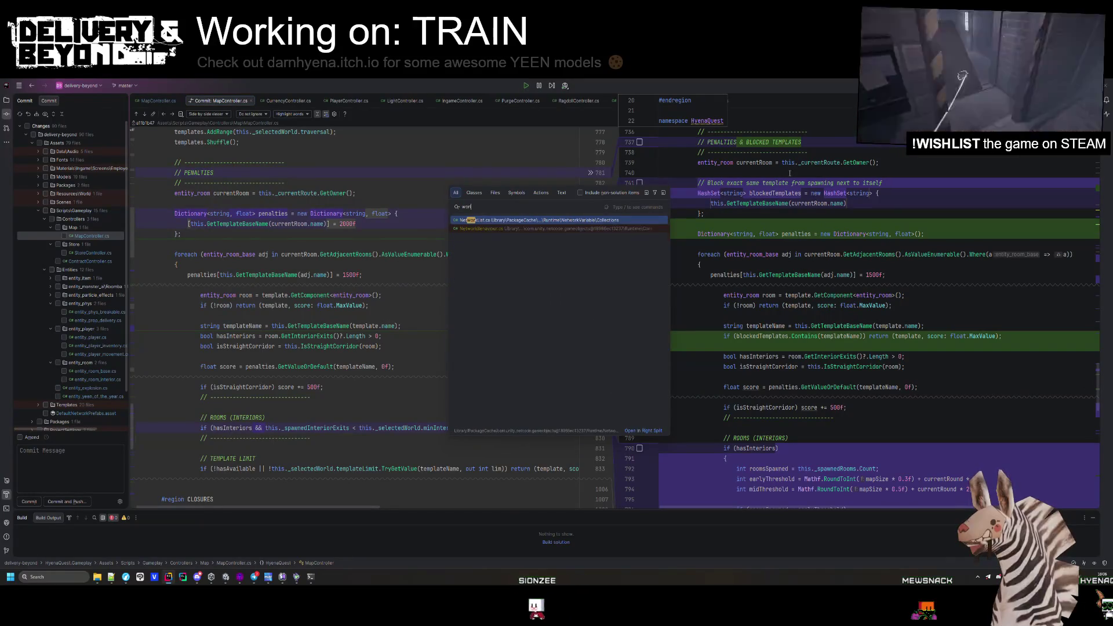
pyautogui.press('Down')
pyautogui.press('Return')
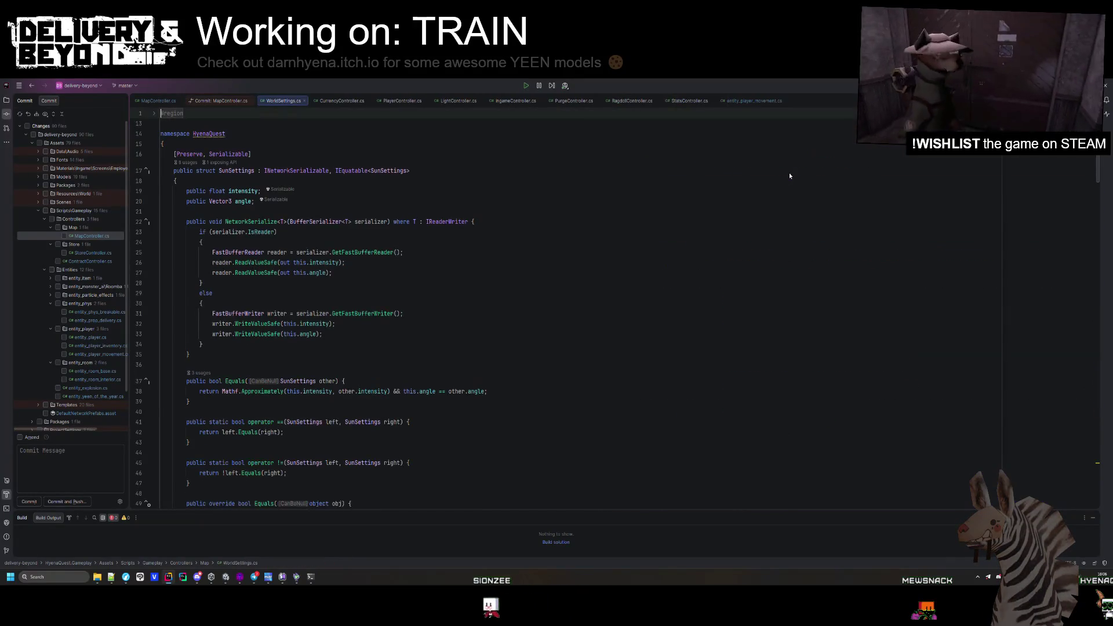
# - Add 'public bool duplicateChecks;' on a new line after the interiorMirroring field
pyautogui.scroll(-20, 364, 204)
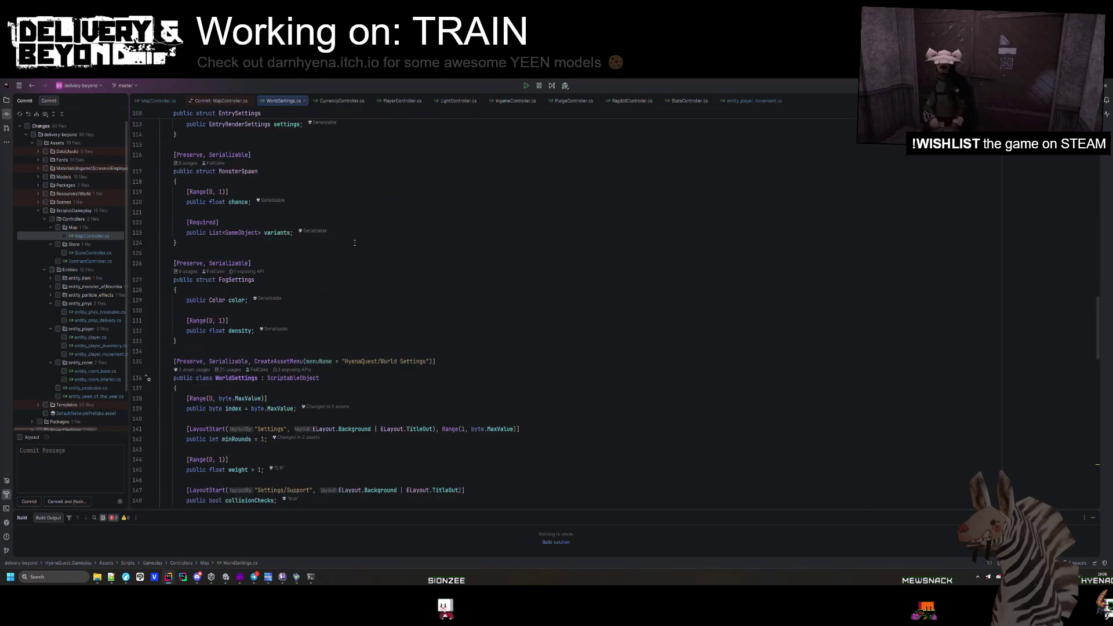
pyautogui.scroll(-3, 333, 241)
pyautogui.click(334, 317)
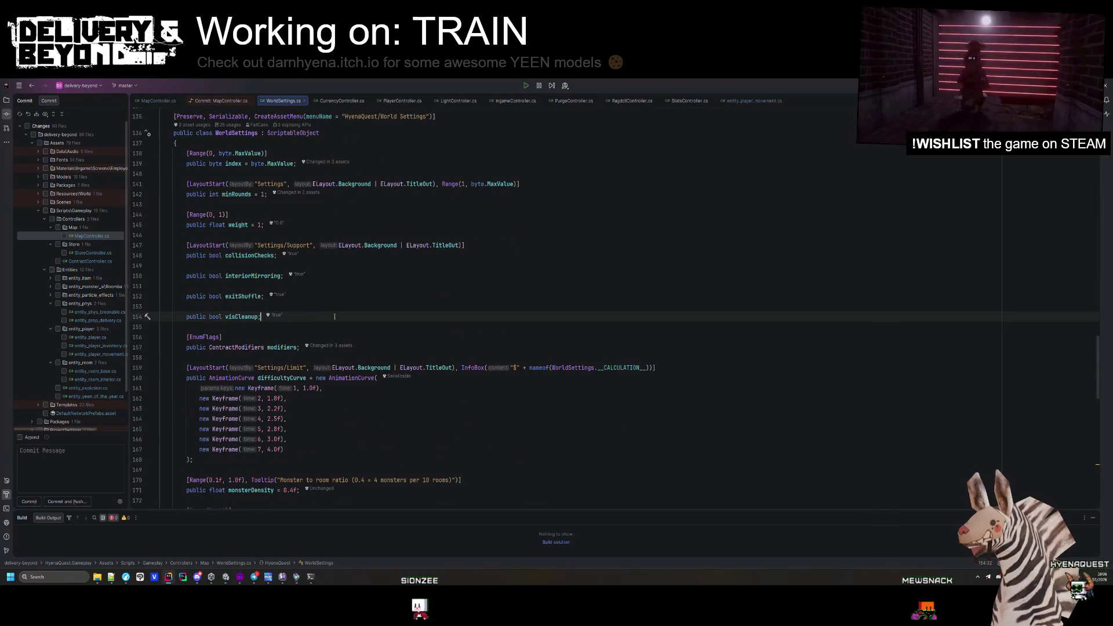
pyautogui.click(364, 277)
pyautogui.press('Return')
pyautogui.write('publikc')
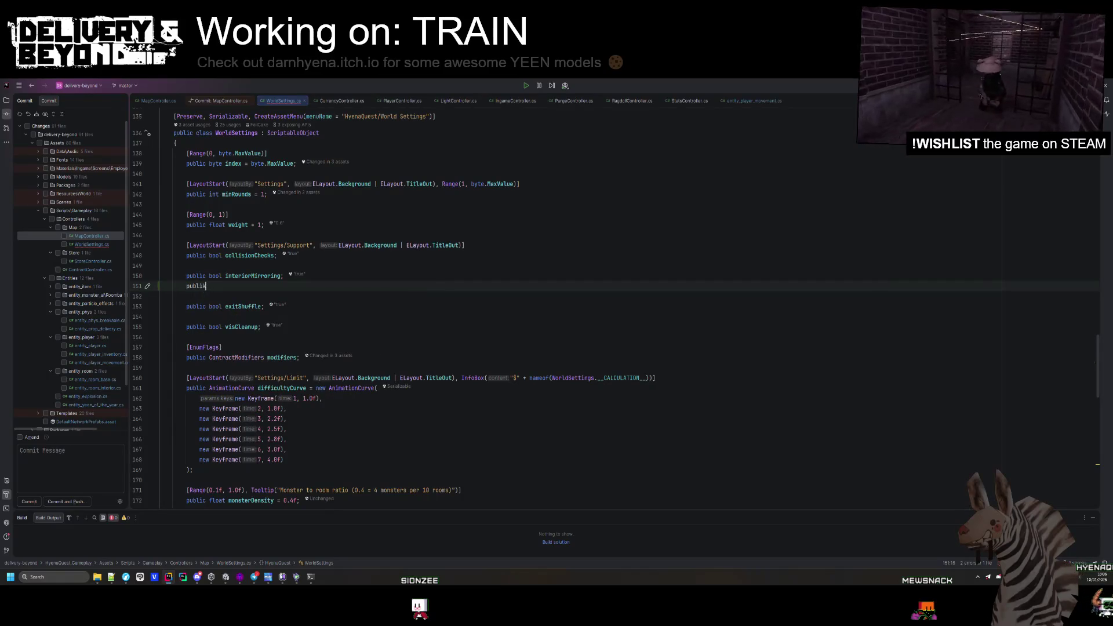
pyautogui.press('BackSpace')
pyautogui.write('c bool ')
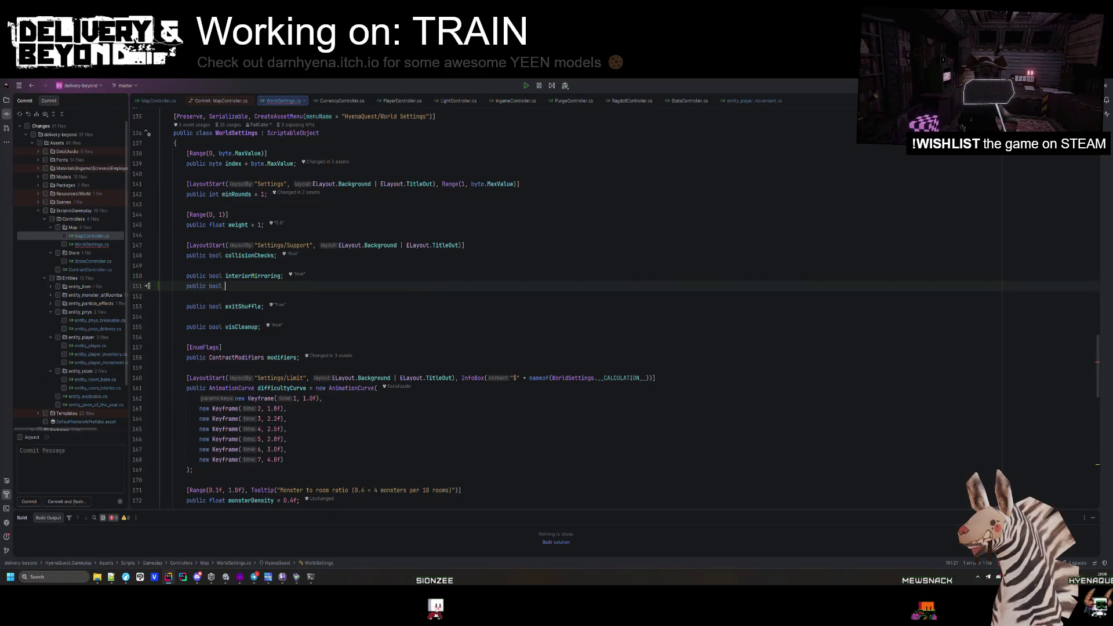
pyautogui.write('duplicateChecks;')
# - Insert a blank line above duplicateChecks and save WorldSettings.cs with code cleanup
pyautogui.click(414, 273)
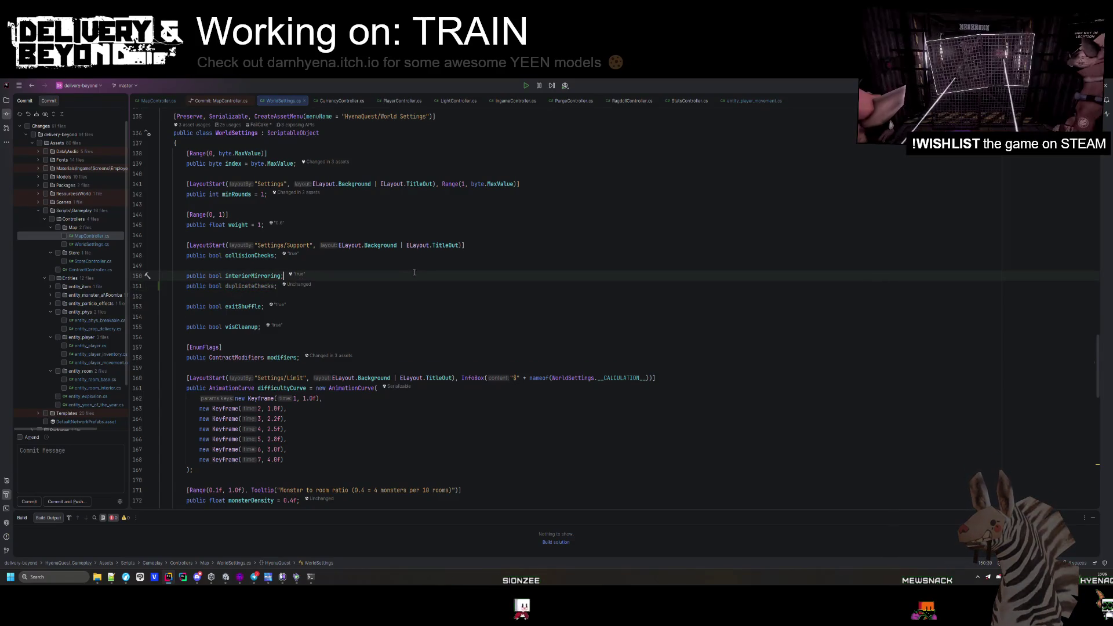
pyautogui.press('Return')
pyautogui.click(241, 296)
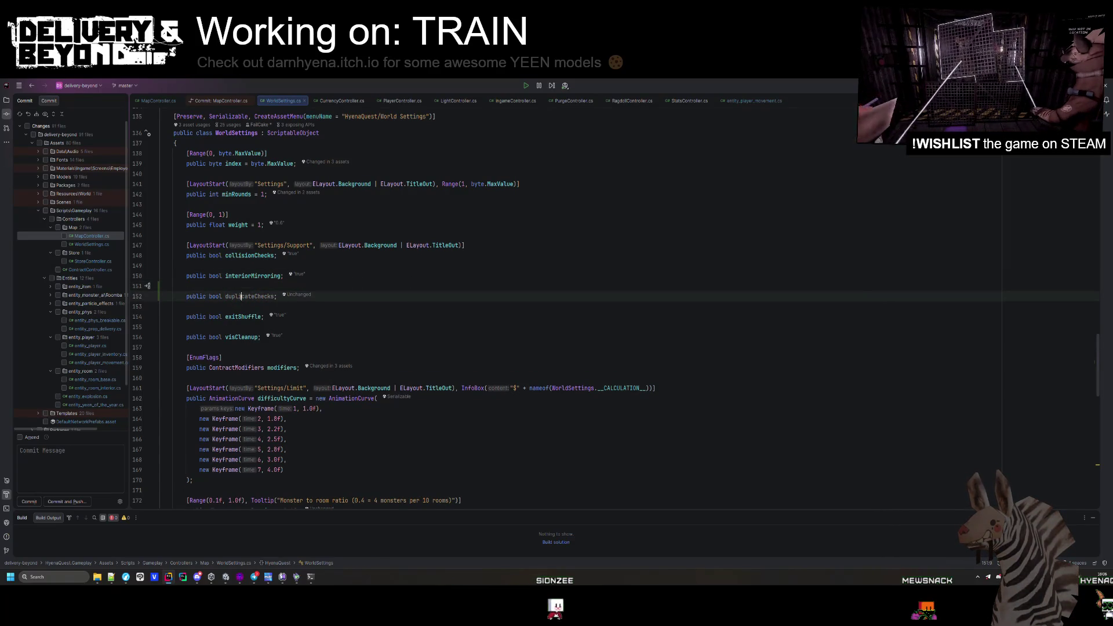
pyautogui.click(344, 318)
pyautogui.hotkey('ctrl', 's')
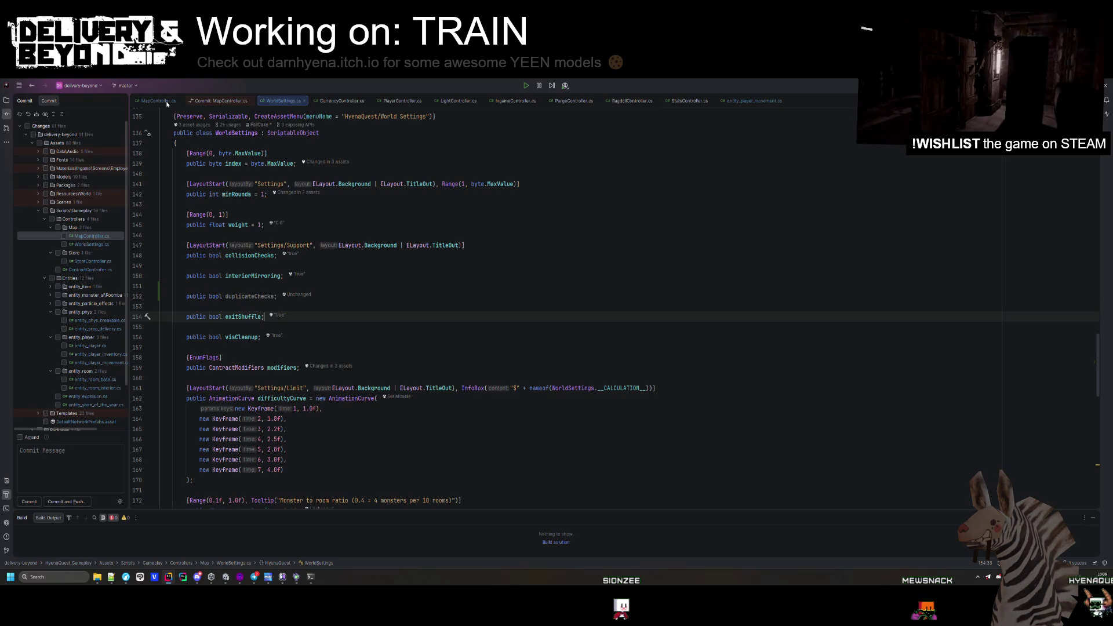
pyautogui.click(172, 101)
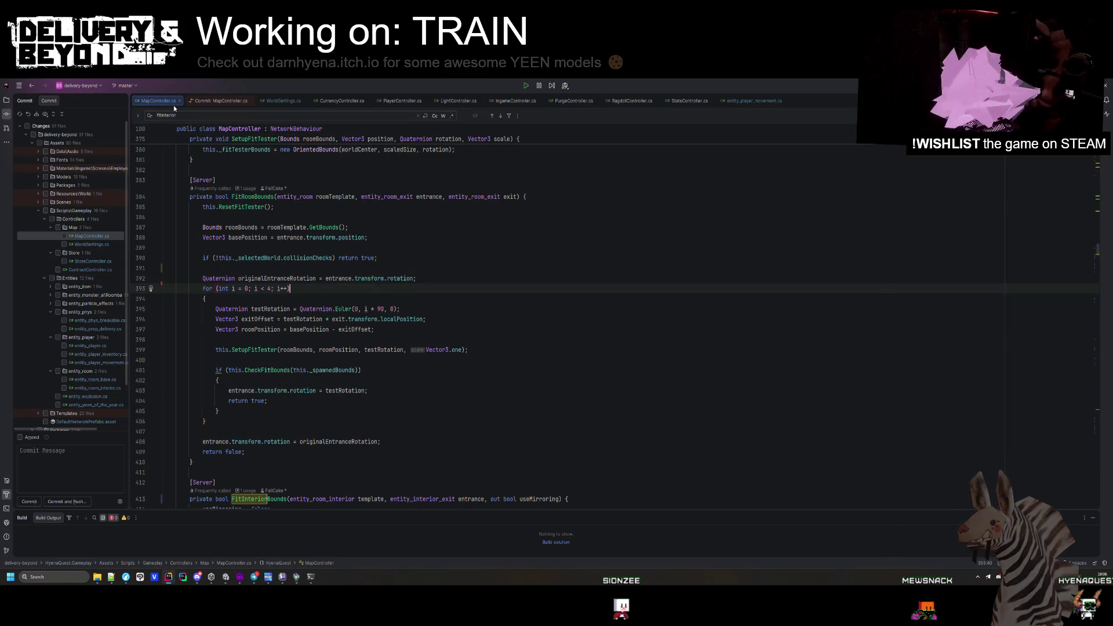
# - Prefix the blockedTemplates check on line 775 with 'this._selectedWorld.duplicateChecks &' and save
pyautogui.scroll(-10, 286, 340)
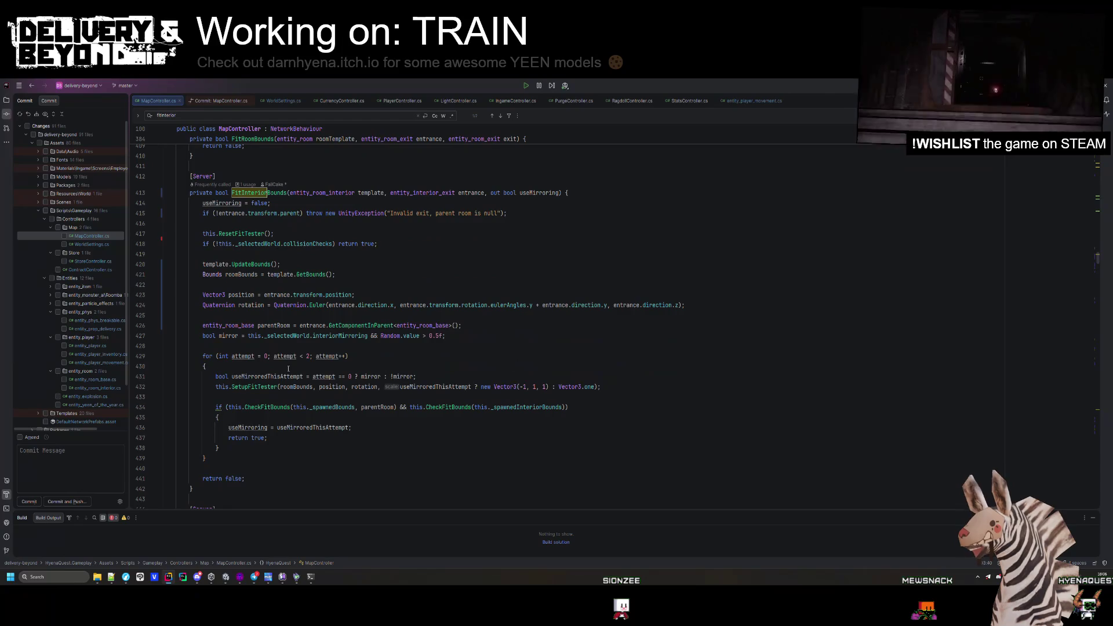
pyautogui.hotkey('alt', 'Right')
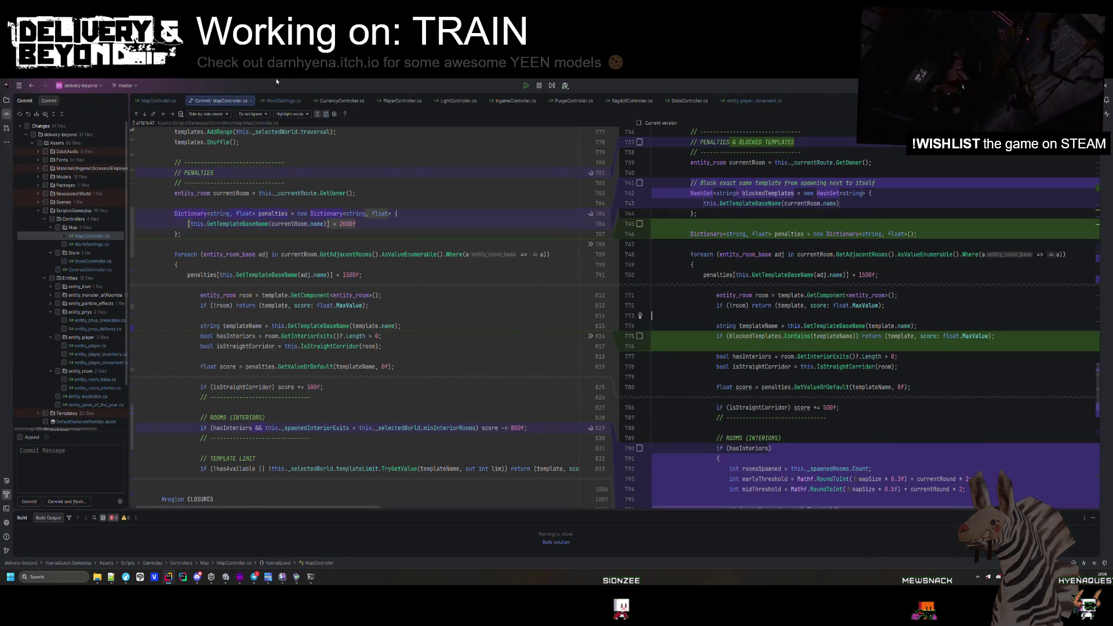
pyautogui.click(183, 100)
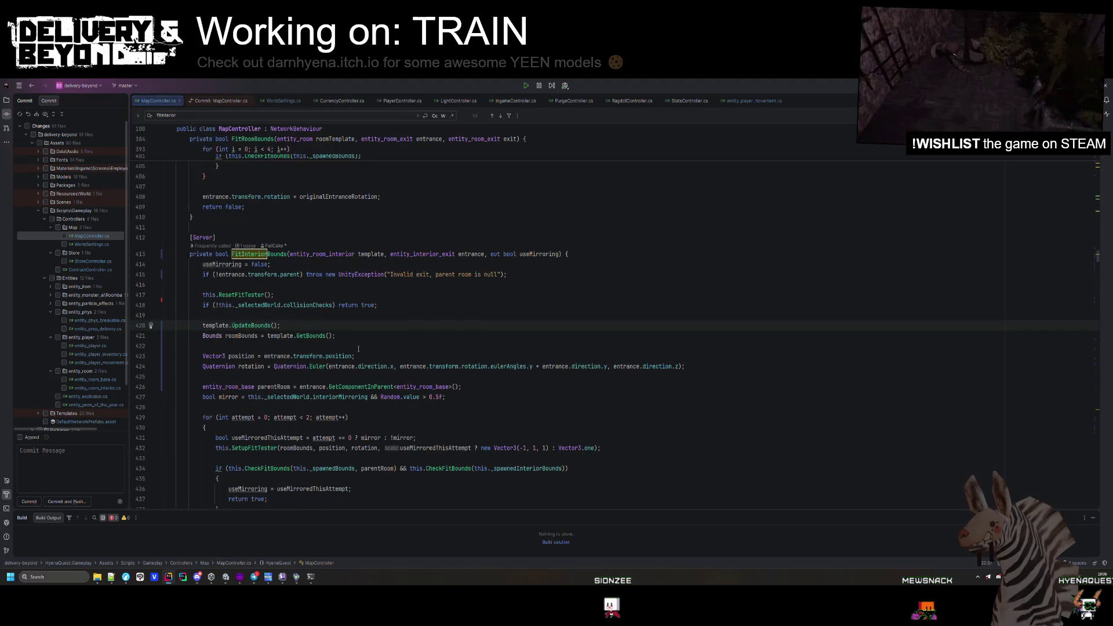
pyautogui.hotkey('ctrl', 'f')
pyautogui.write('blockedtem')
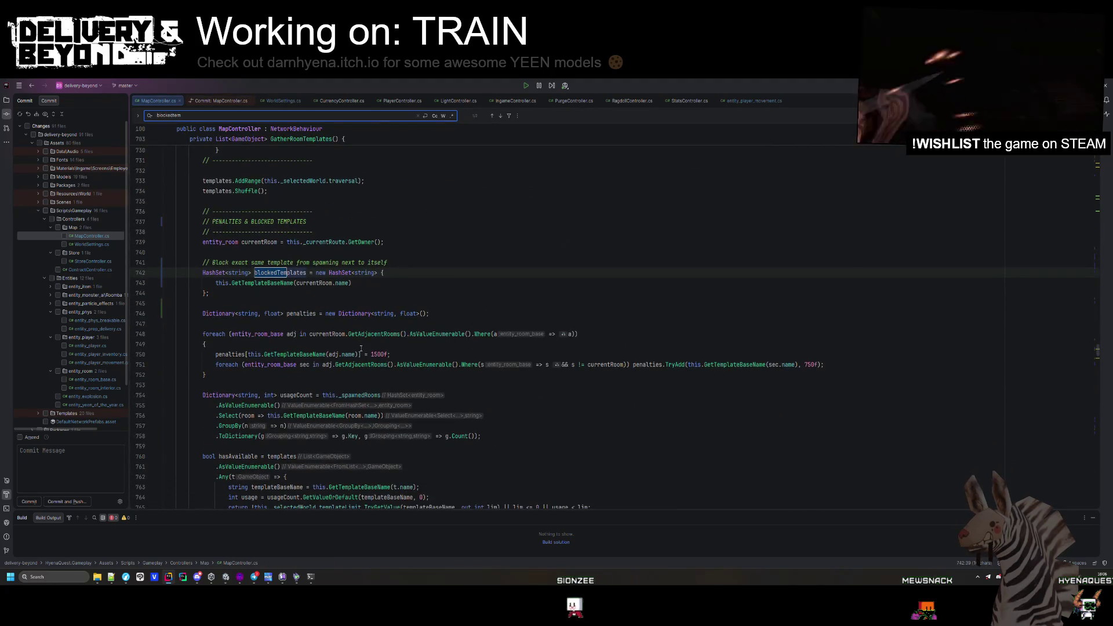
pyautogui.scroll(-5, 344, 329)
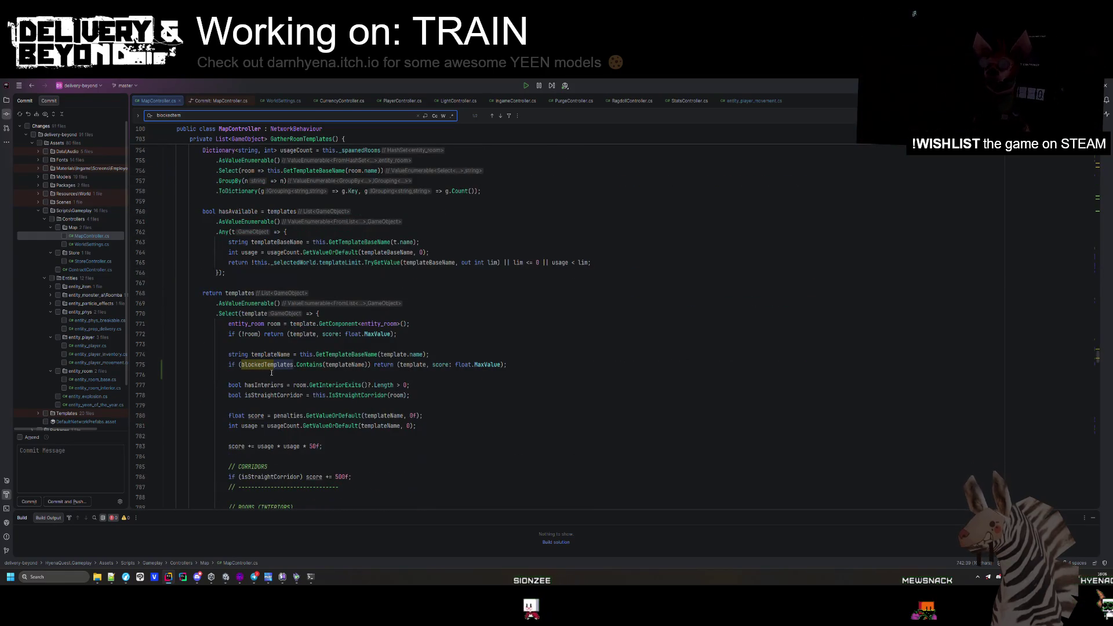
pyautogui.click(241, 365)
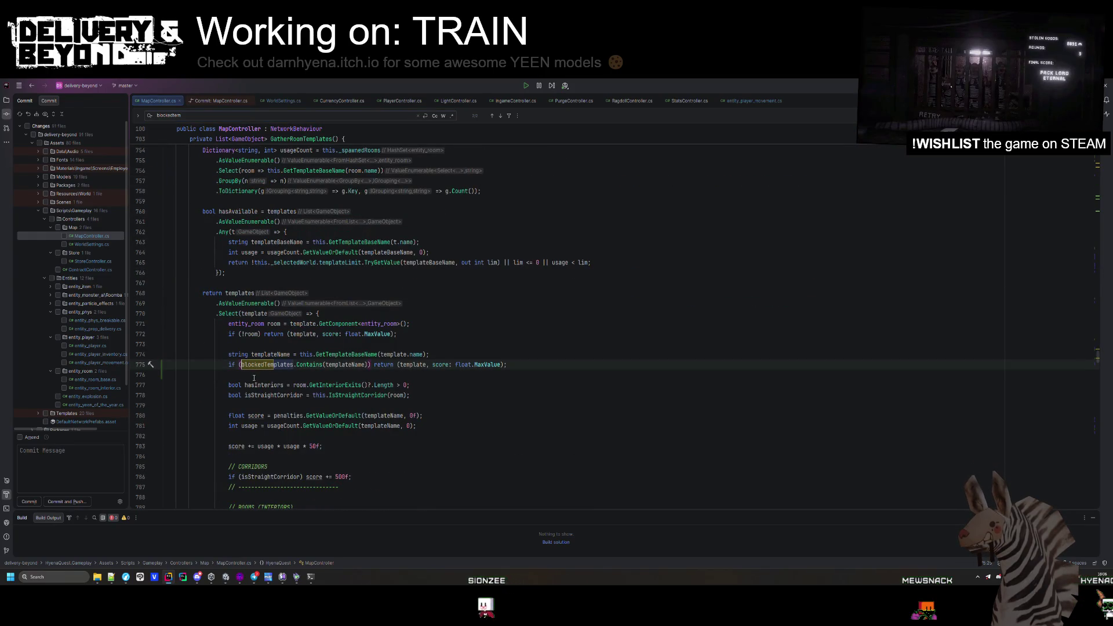
pyautogui.write('world')
pyautogui.press('BackSpace')
pyautogui.press('BackSpace')
pyautogui.press('BackSpace')
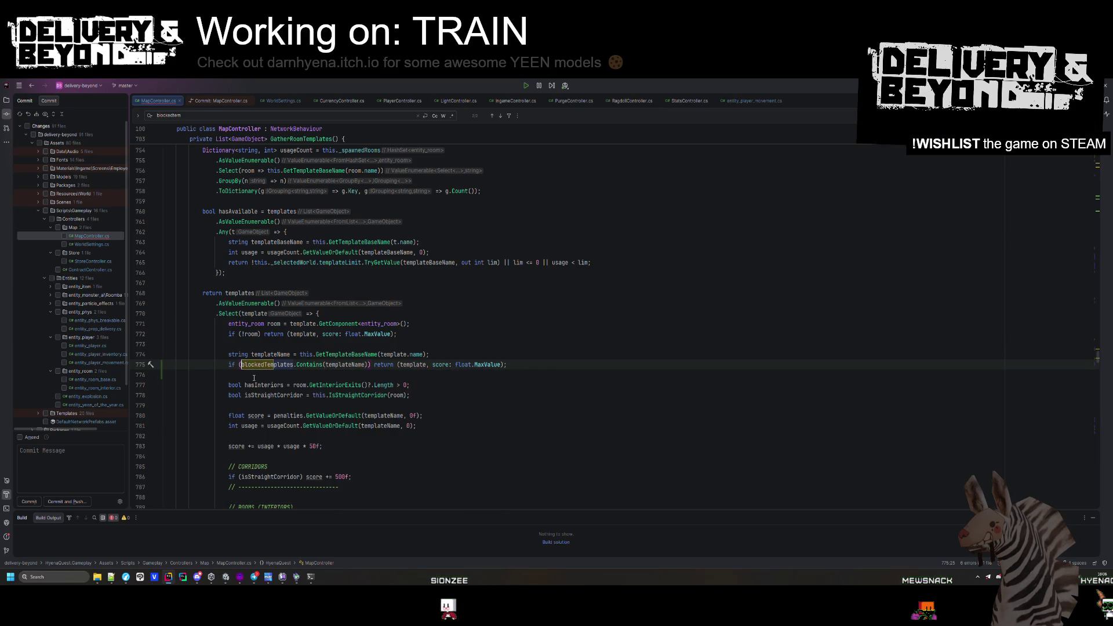
pyautogui.write('this._selectedWorld.duplicateChecks ')
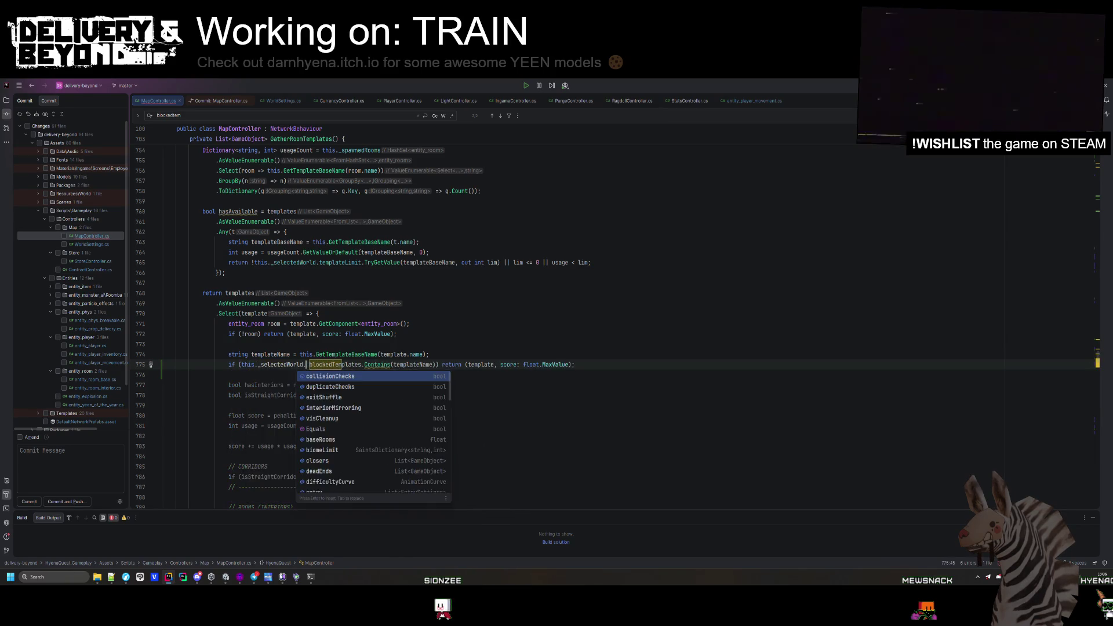
pyautogui.write('&&')
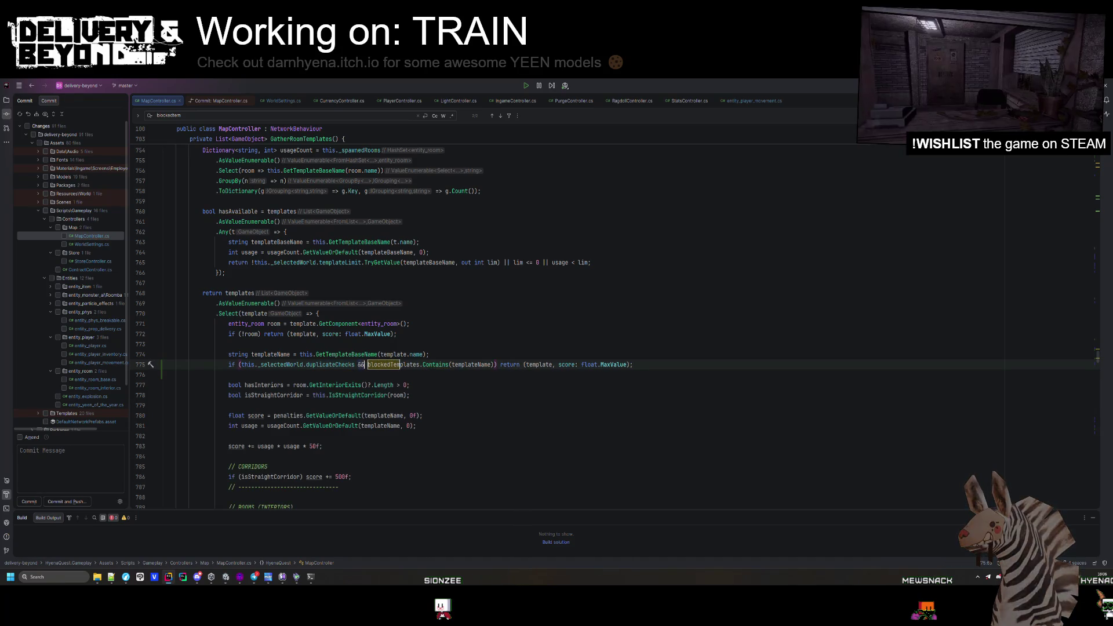
pyautogui.hotkey('ctrl', 's')
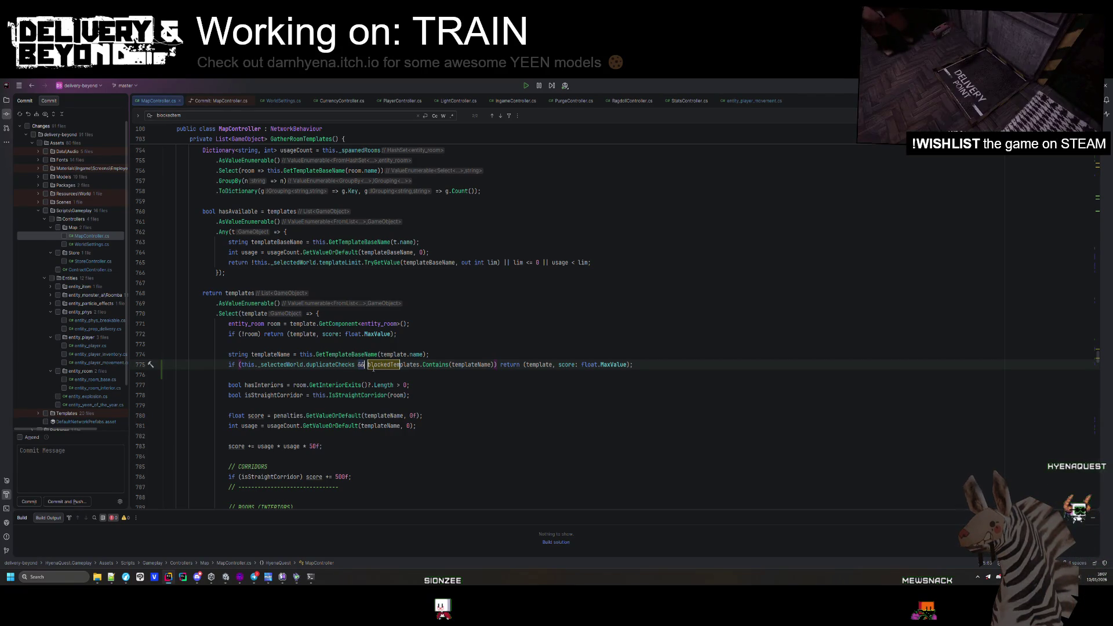
# - Delete the blockedTemplates HashSet declaration together with its comment
pyautogui.scroll(-10, 384, 366)
pyautogui.scroll(15, 384, 383)
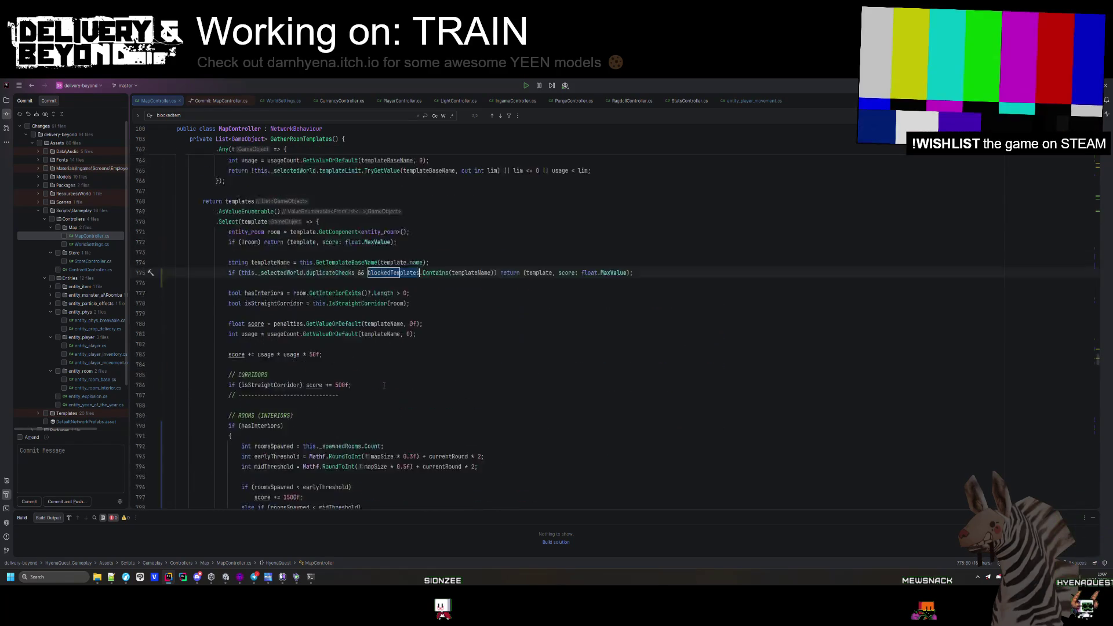
pyautogui.scroll(4, 383, 382)
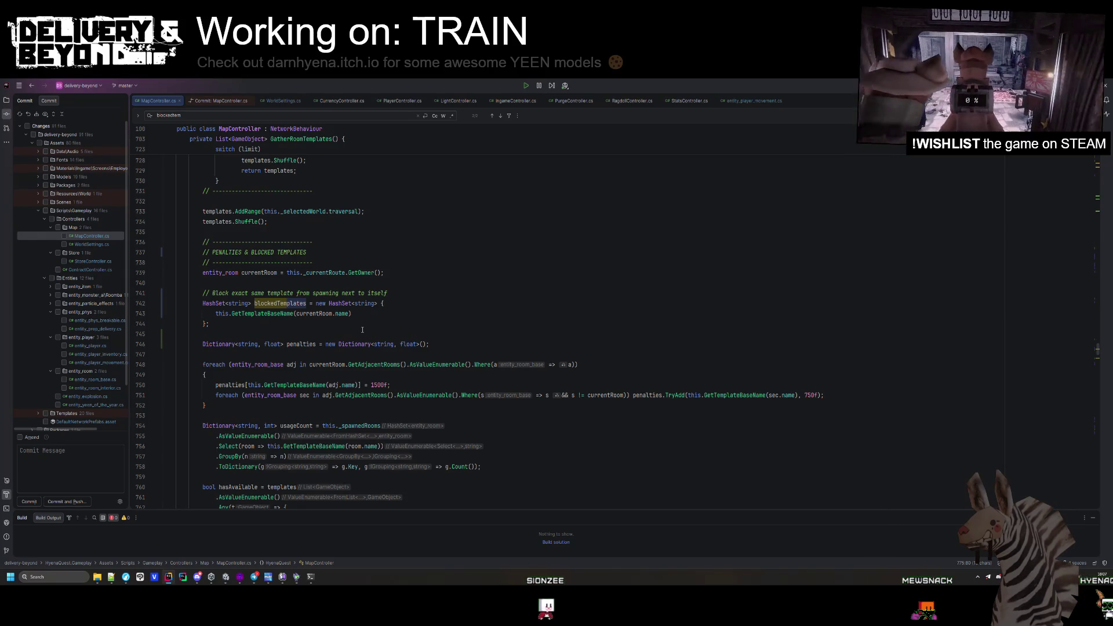
pyautogui.scroll(-1, 362, 330)
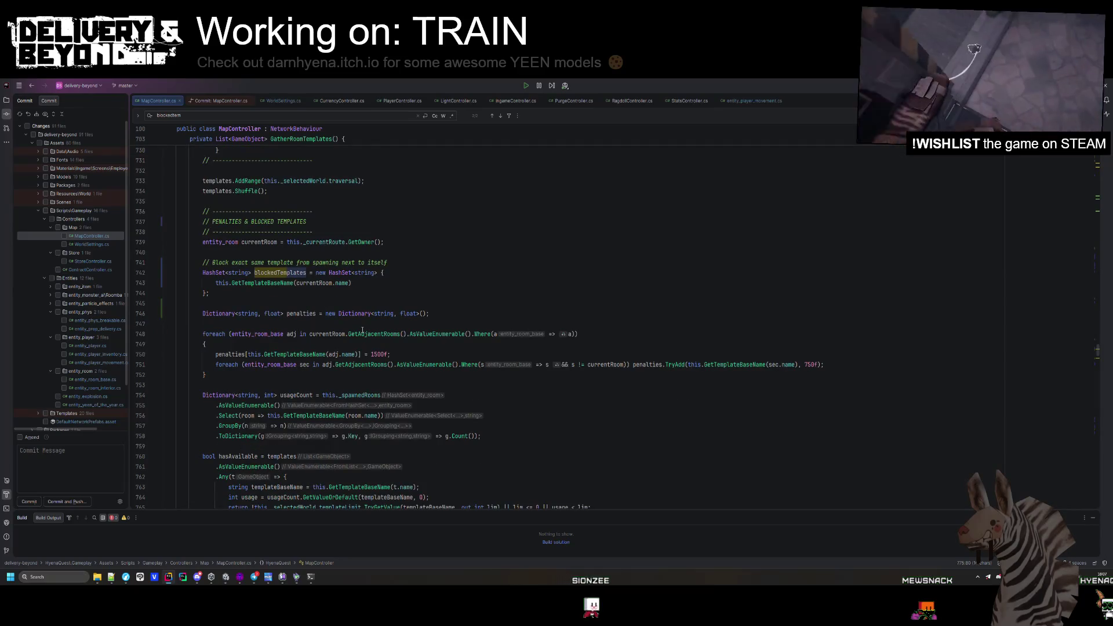
pyautogui.scroll(-7, 362, 330)
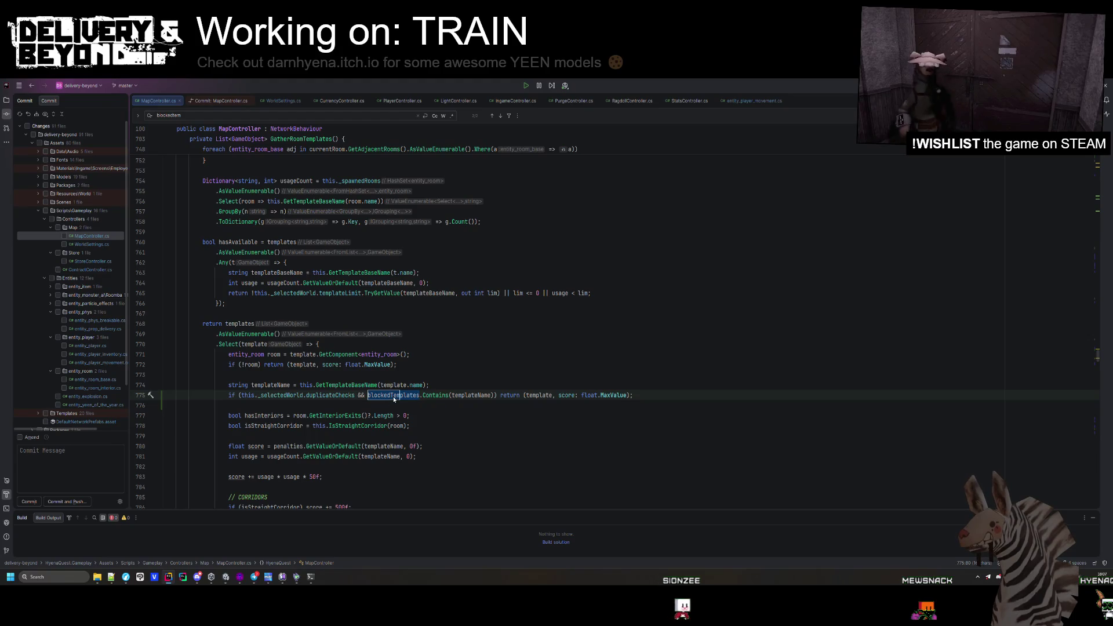
pyautogui.scroll(-12, 393, 396)
pyautogui.scroll(11, 393, 389)
pyautogui.hotkey('ctrl', 'b')
pyautogui.moveTo(350, 283); pyautogui.dragTo(216, 283)
pyautogui.hotkey('ctrl', 'c')
pyautogui.hotkey('ctrl', 'w')
pyautogui.hotkey('ctrl', 'w')
pyautogui.hotkey('ctrl', 'w')
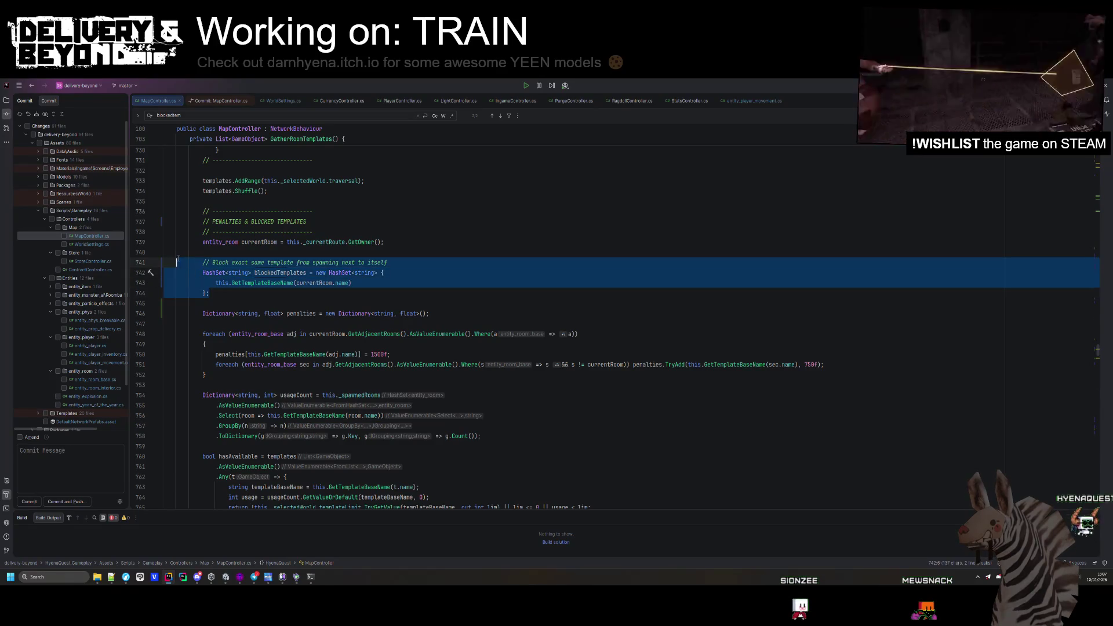
pyautogui.press('Delete')
# - Replace blockedTemplates on line 769 with this.GetTemplateBaseName(currentRoom.name), then cut that call for reuse
pyautogui.scroll(-7, 348, 290)
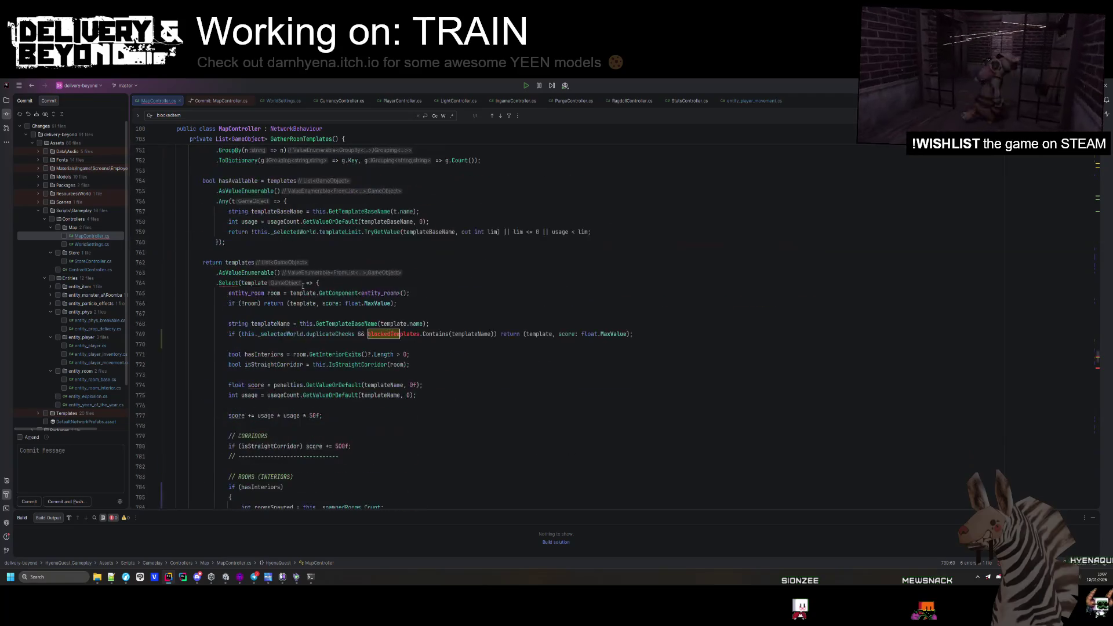
pyautogui.click(387, 342)
pyautogui.hotkey('ctrl', 'w')
pyautogui.hotkey('ctrl', 'w')
pyautogui.doubleClick(387, 335)
pyautogui.hotkey('ctrl', 'v')
pyautogui.click(516, 364)
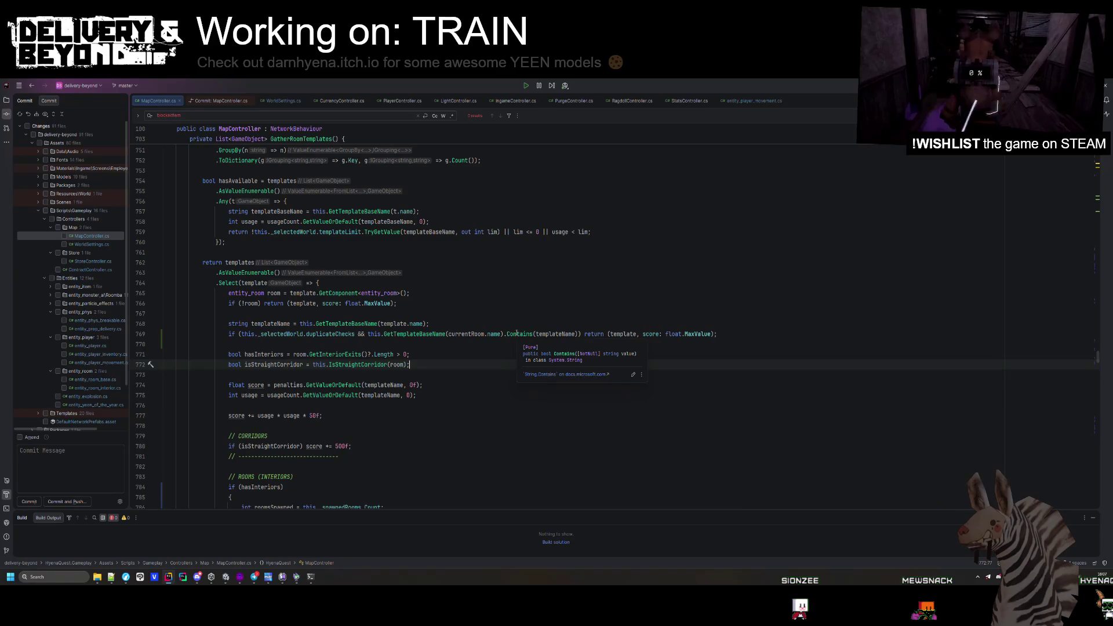
pyautogui.click(516, 334)
pyautogui.click(556, 316)
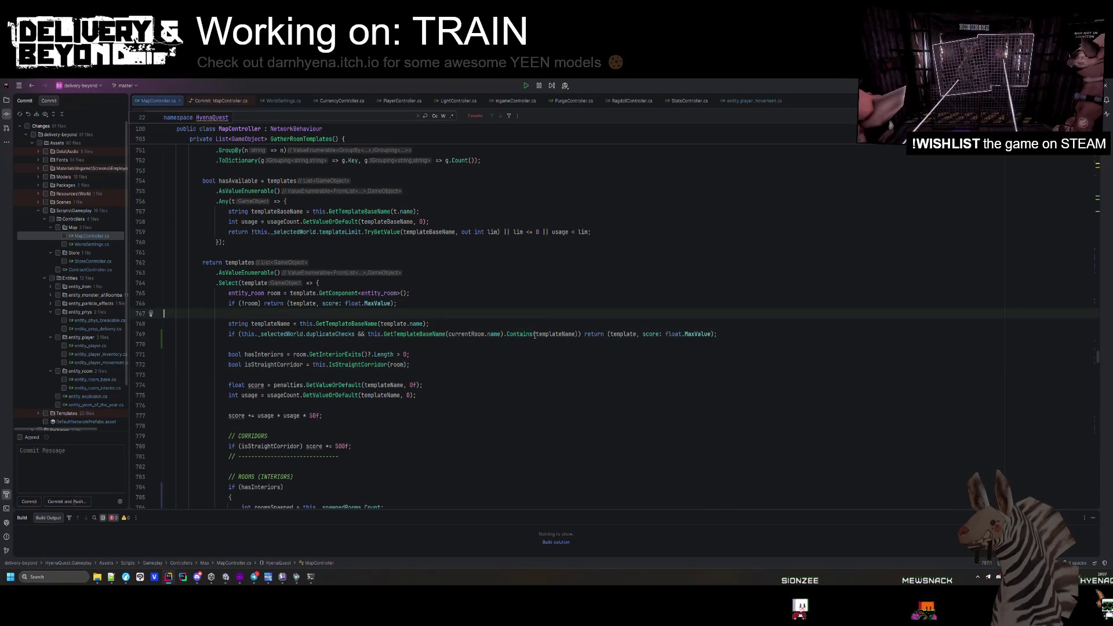
pyautogui.moveTo(501, 334); pyautogui.dragTo(390, 335)
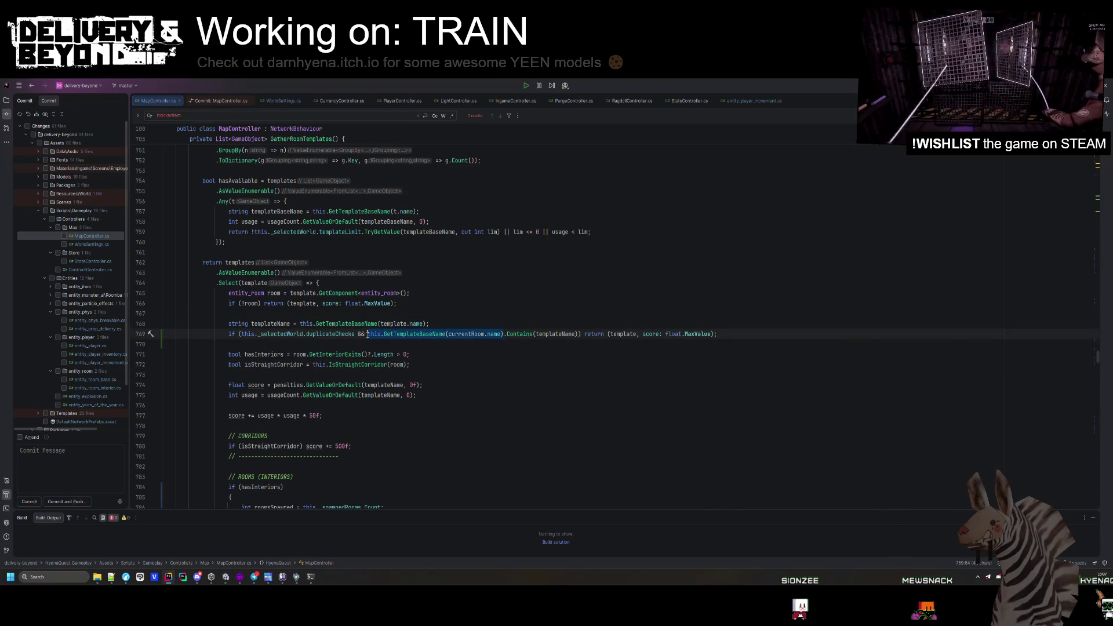
pyautogui.hotkey('ctrl', 'x')
pyautogui.click(258, 252)
# - Declare var currentTemplateName from the pasted base-name call and use it in the duplicate check
pyautogui.press('Return')
pyautogui.write('var ')
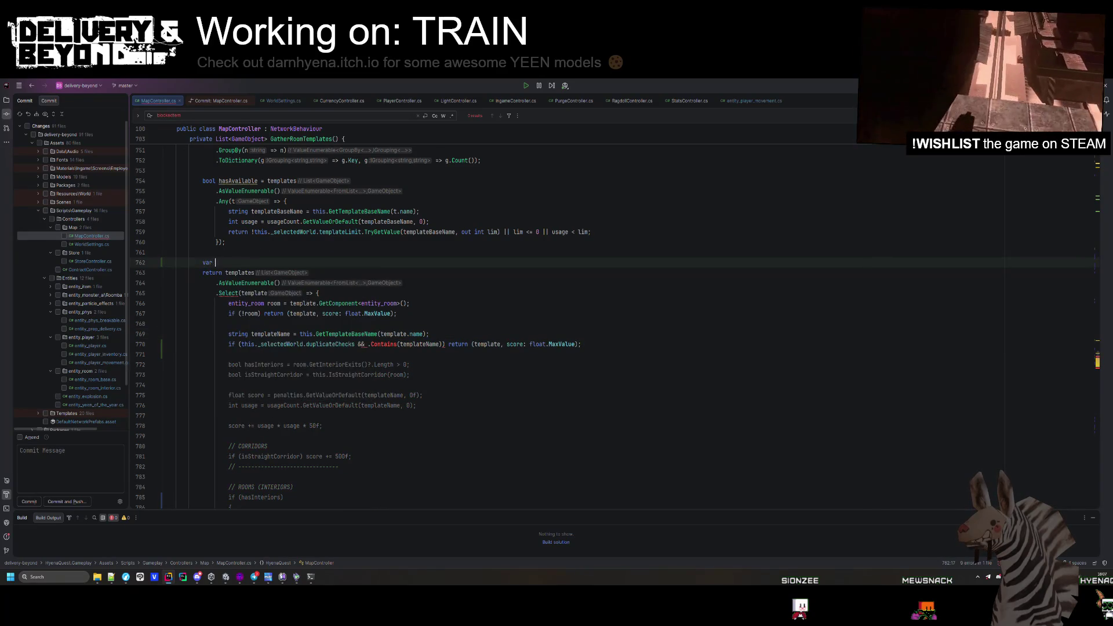
pyautogui.write('currentTemplateName =')
pyautogui.hotkey('ctrl', 'v')
pyautogui.write(';')
pyautogui.press('Return')
pyautogui.doubleClick(246, 263)
pyautogui.hotkey('ctrl', 'c')
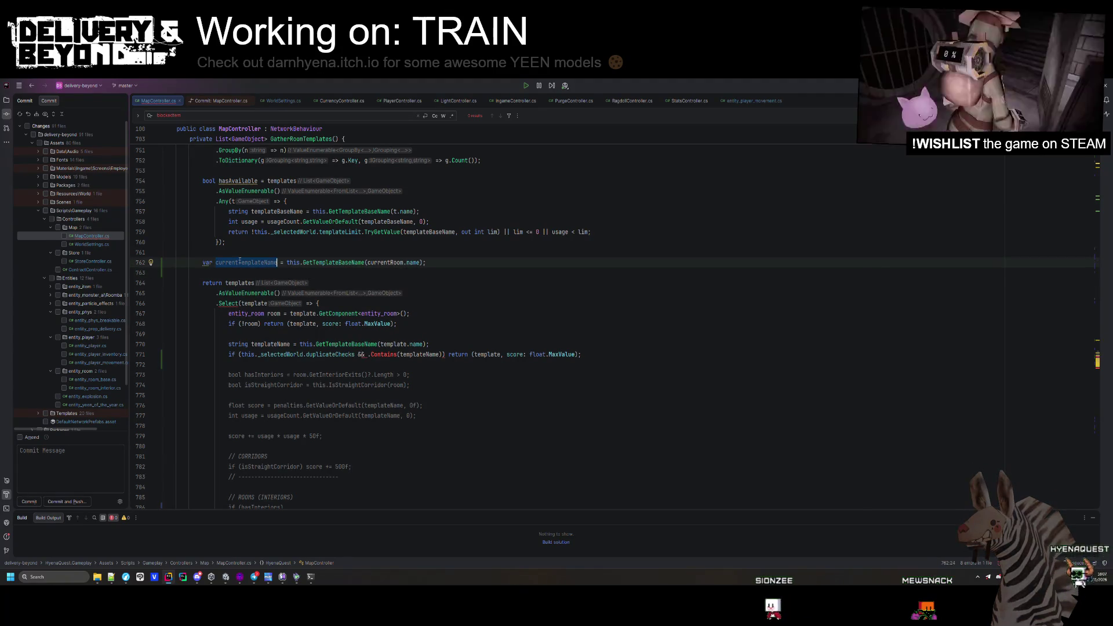
pyautogui.click(368, 354)
pyautogui.hotkey('ctrl', 'v')
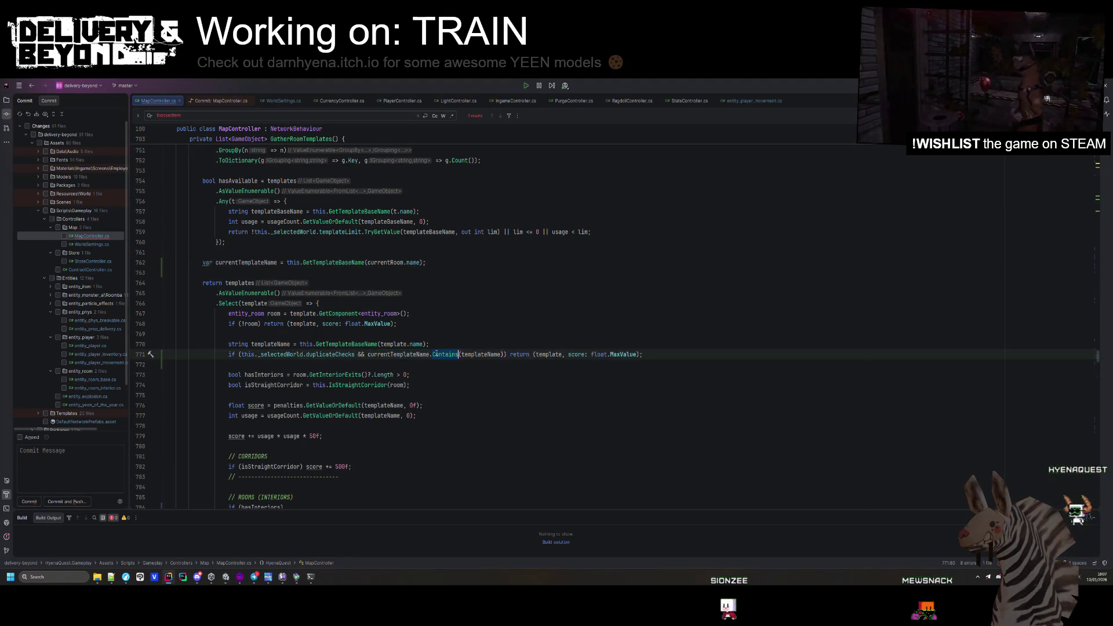
# - Change Contains to Equals in the line 771 duplicate check and reformat
pyautogui.doubleClick(444, 354)
pyautogui.write('Equals')
pyautogui.click(456, 385)
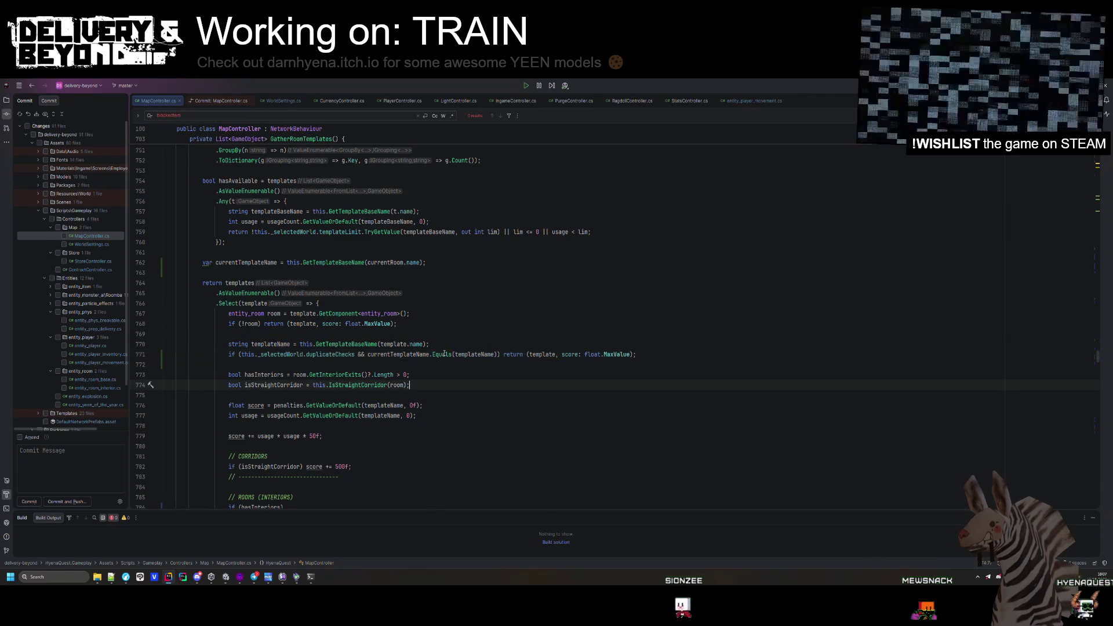
pyautogui.hotkey('ctrl', 'alt', 'l')
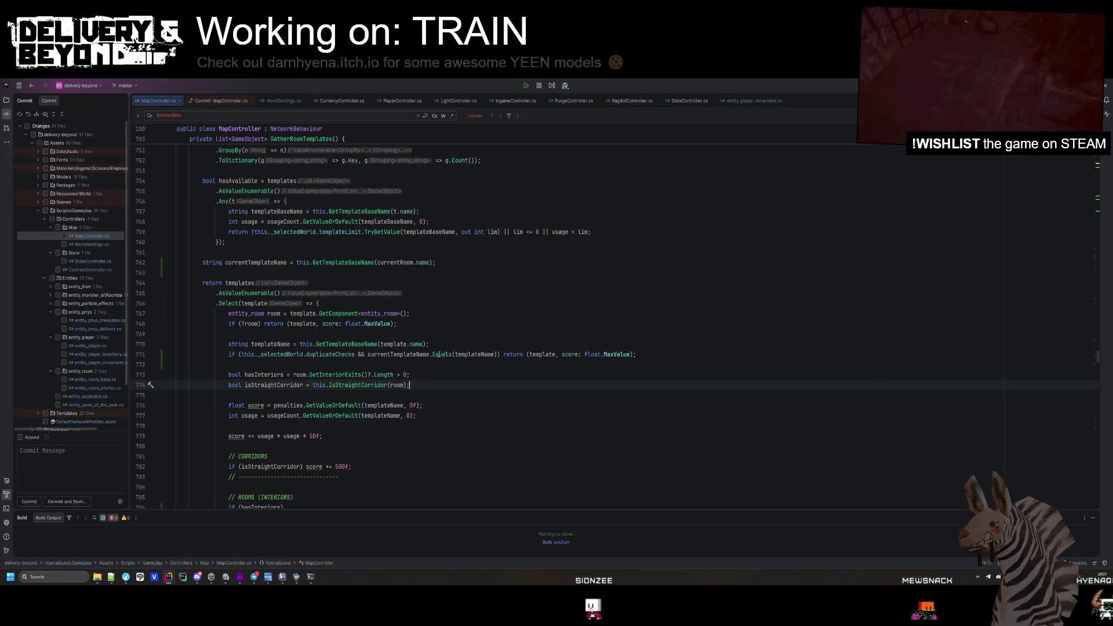
pyautogui.doubleClick(441, 354)
pyautogui.write('Compa')
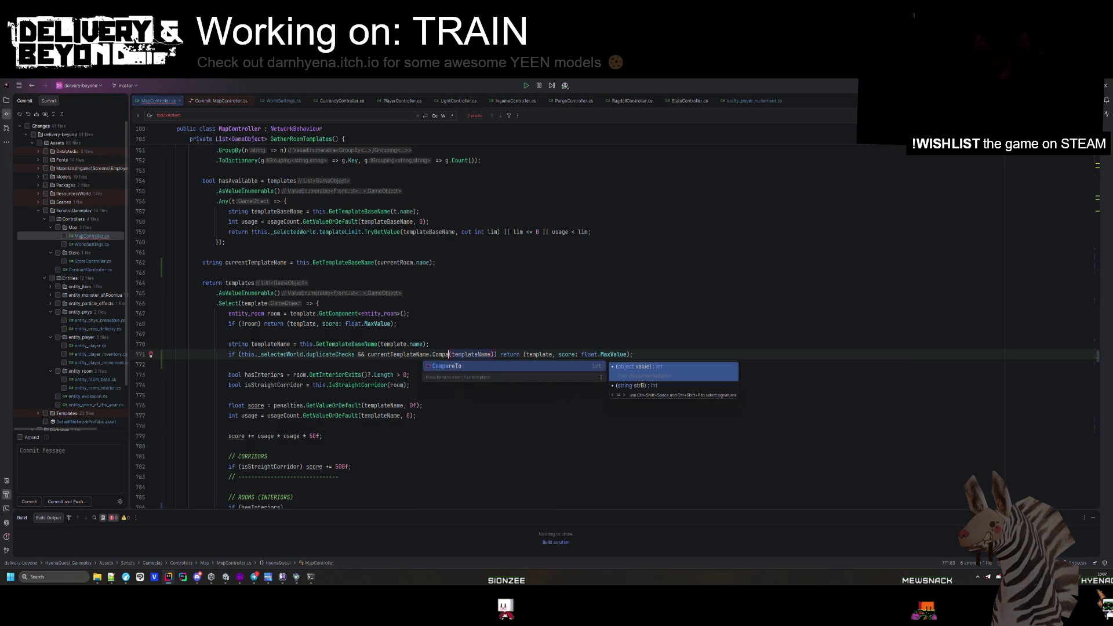
pyautogui.press('BackSpace')
pyautogui.press('BackSpace')
pyautogui.press('BackSpace')
pyautogui.write('st')
pyautogui.hotkey('ctrl', 'z')
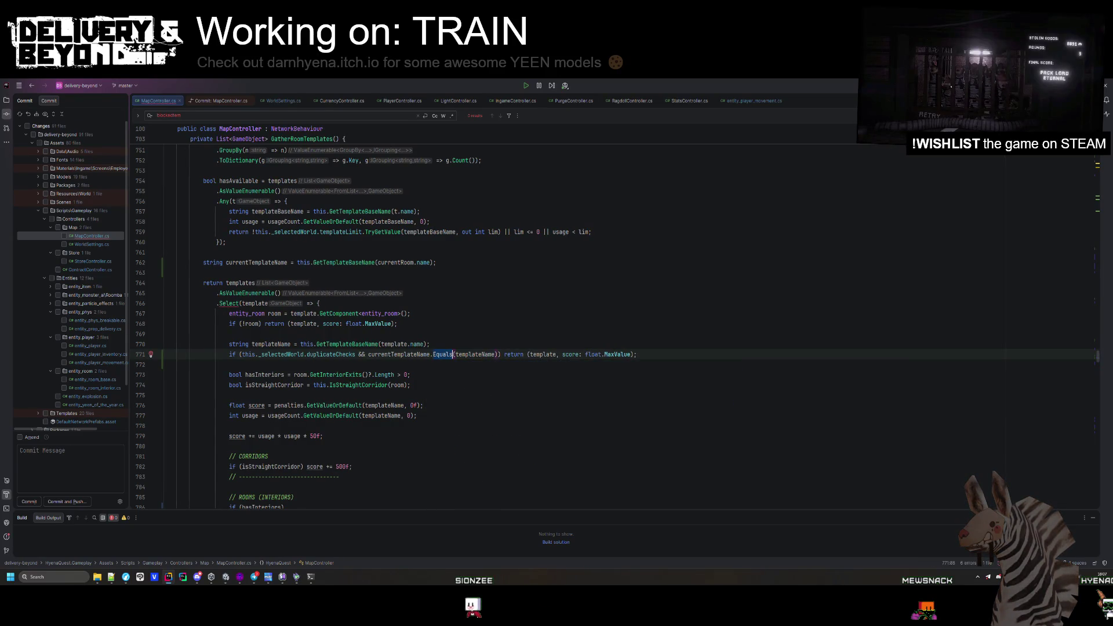
# - Rewrite the check as string.Compare(currentTemplateName, templateName, StringComparison.InvariantCultureIgnoreCase)
pyautogui.click(368, 354)
pyautogui.write('string.co')
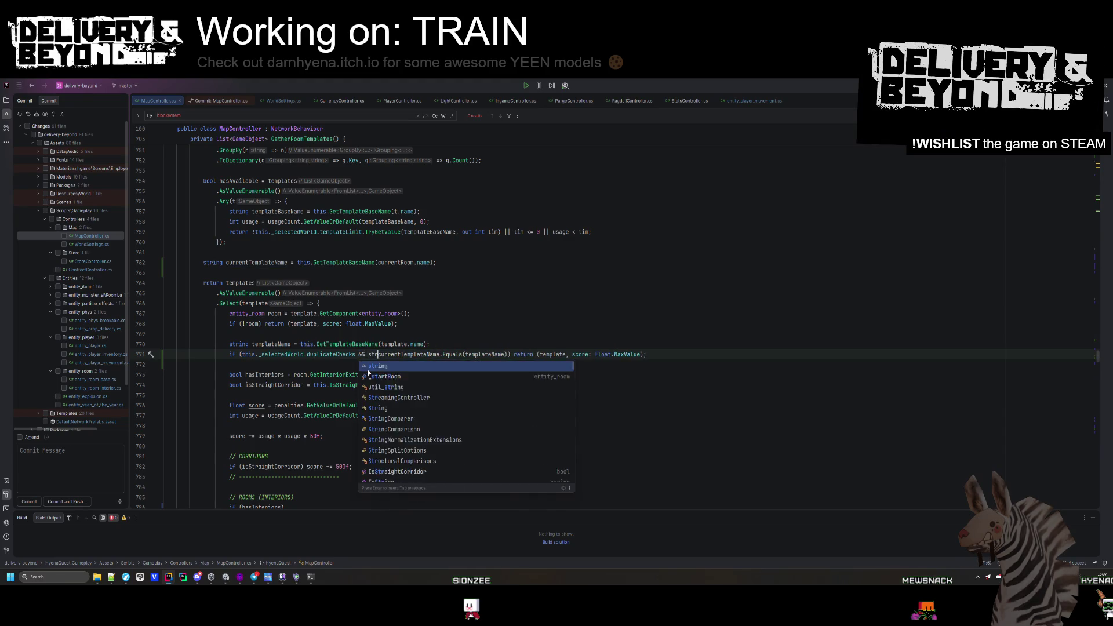
pyautogui.press('Return')
pyautogui.press('Escape')
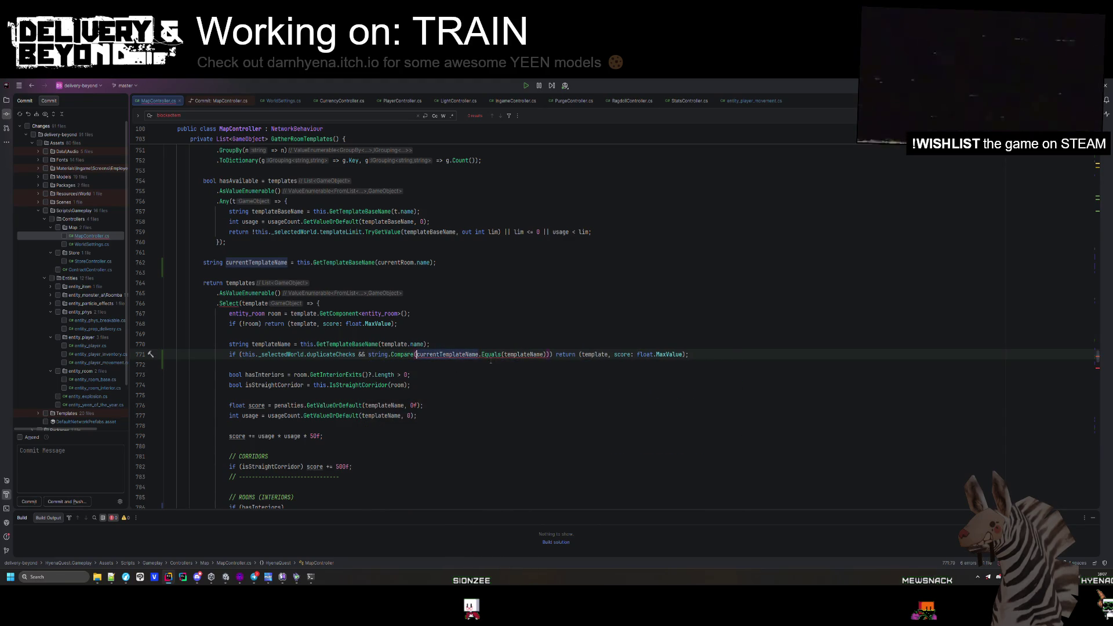
pyautogui.moveTo(480, 355); pyautogui.dragTo(503, 354)
pyautogui.press('BackSpace')
pyautogui.write(',')
pyautogui.click(521, 354)
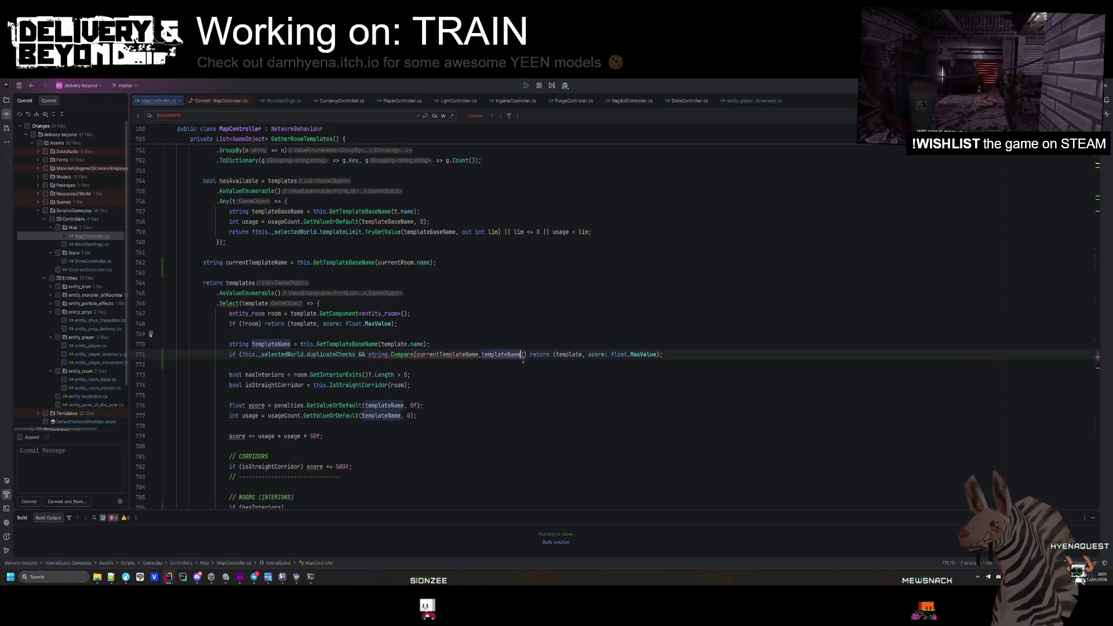
pyautogui.write(',')
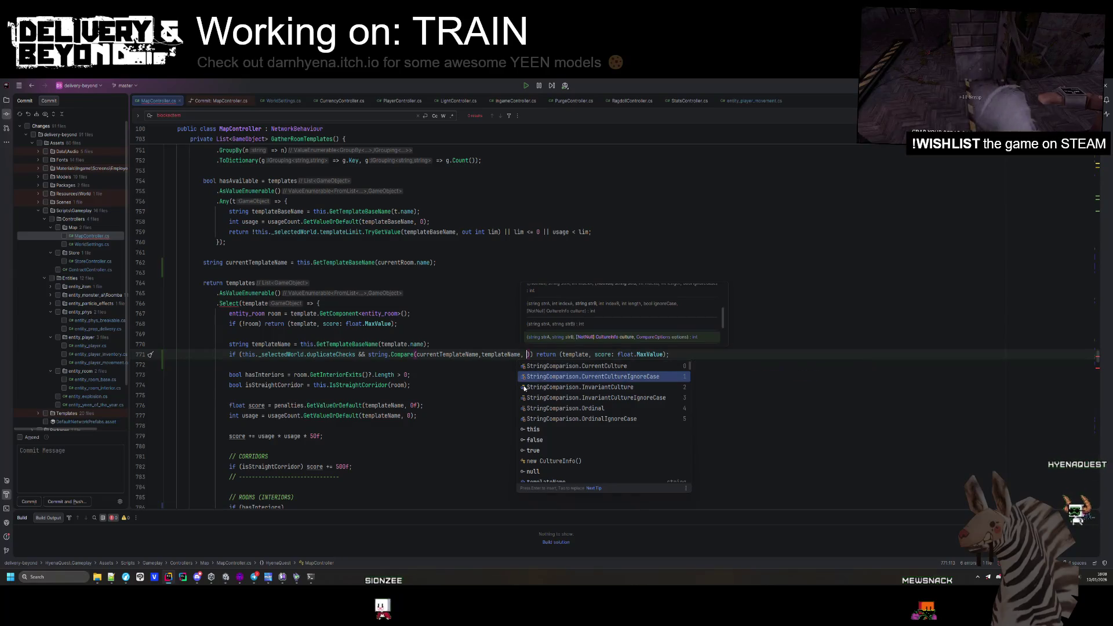
pyautogui.press('Down')
pyautogui.press('Down')
pyautogui.press('Return')
# - Complete the comparison with != -1 and save MapController.cs with code cleanup
pyautogui.hotkey('ctrl', 's')
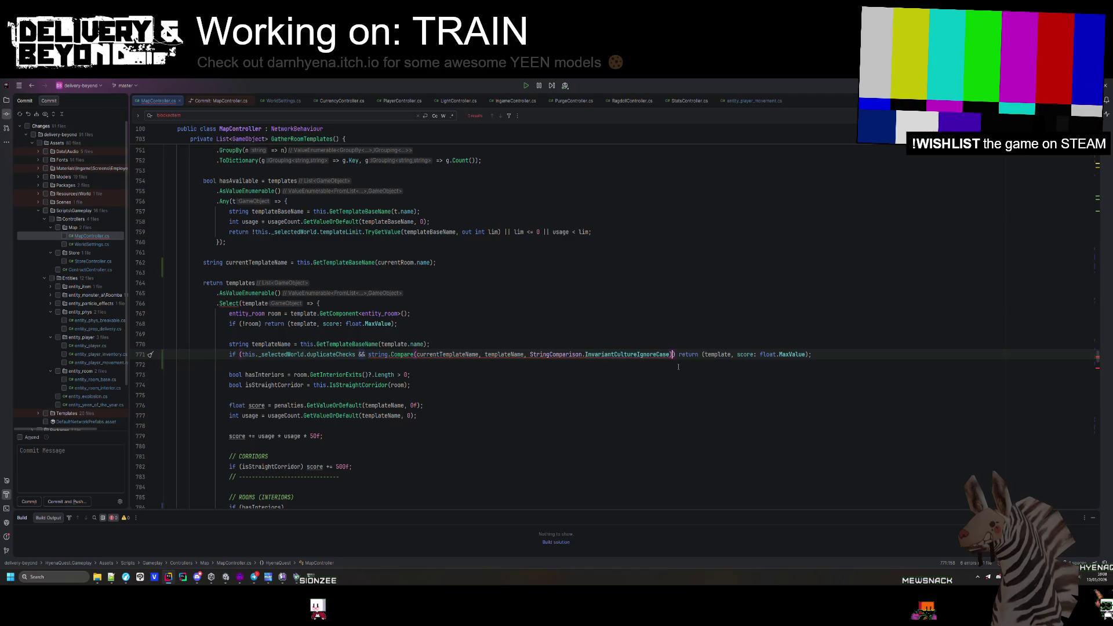
pyautogui.write('= -1')
pyautogui.press('Down')
pyautogui.press('Down')
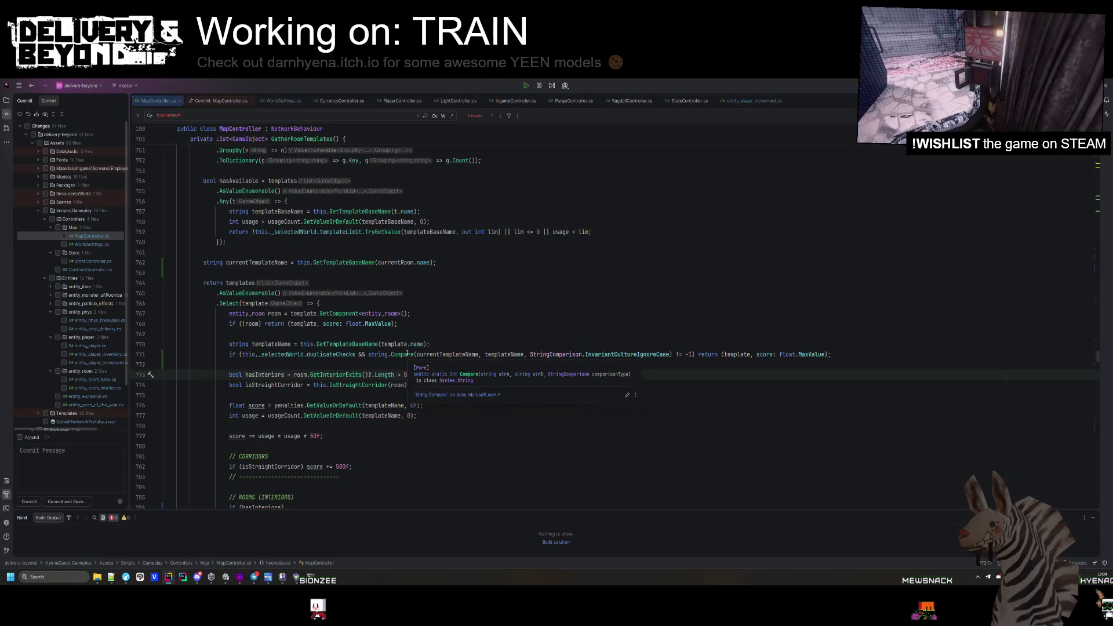
pyautogui.hotkey('ctrl', 's')
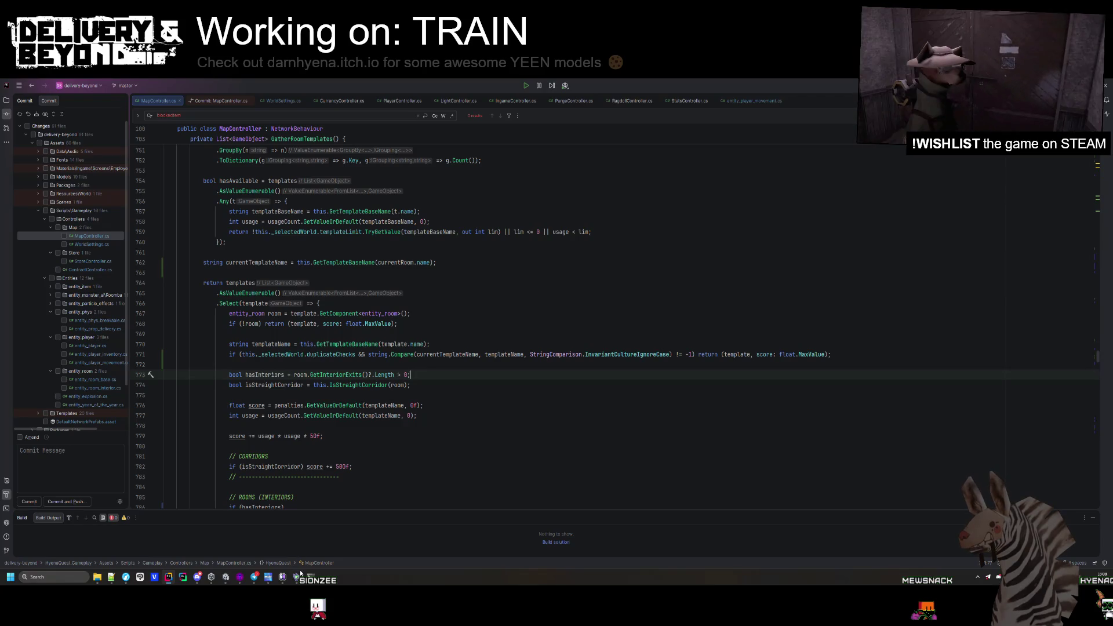
pyautogui.click(226, 577)
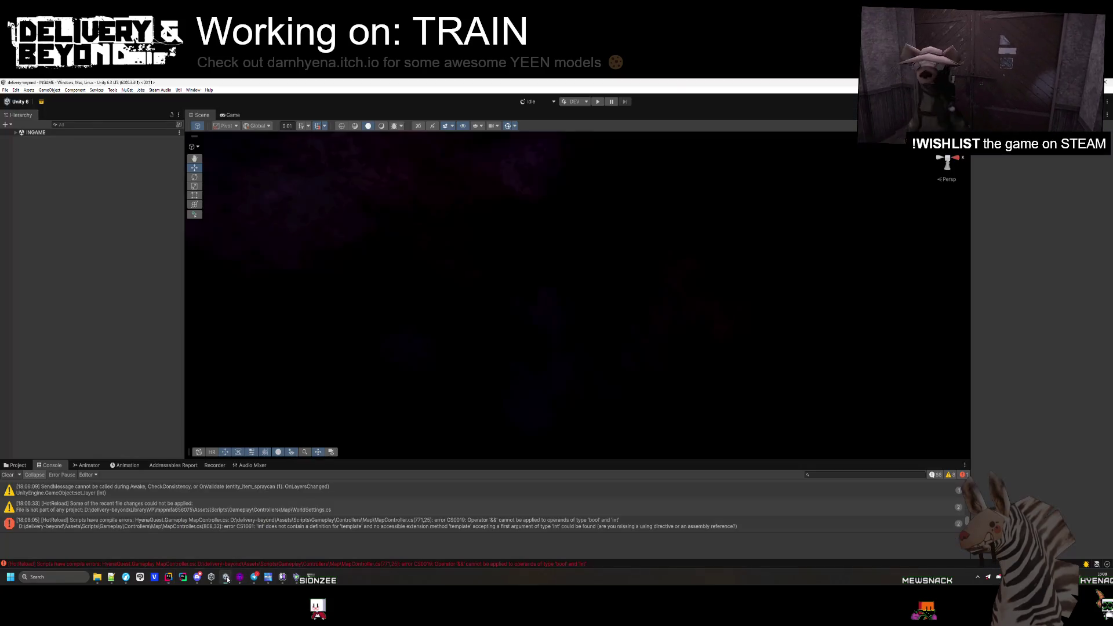
# - Browse the Project panel to Assets > Settings > PlayMode and inspect the MENU setup
pyautogui.click(15, 466)
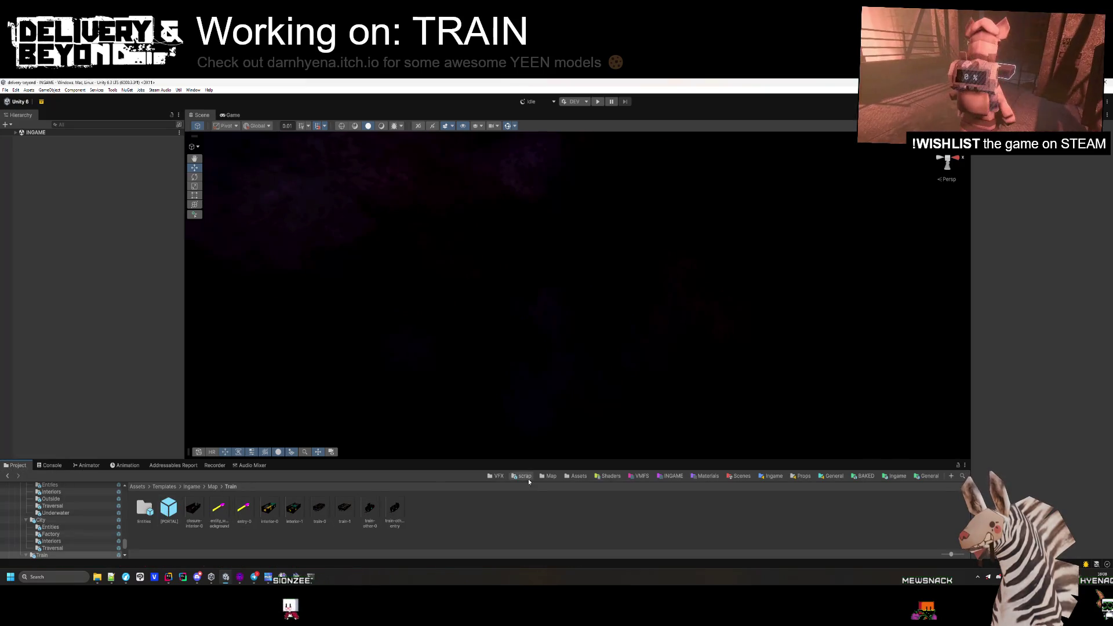
pyautogui.click(547, 477)
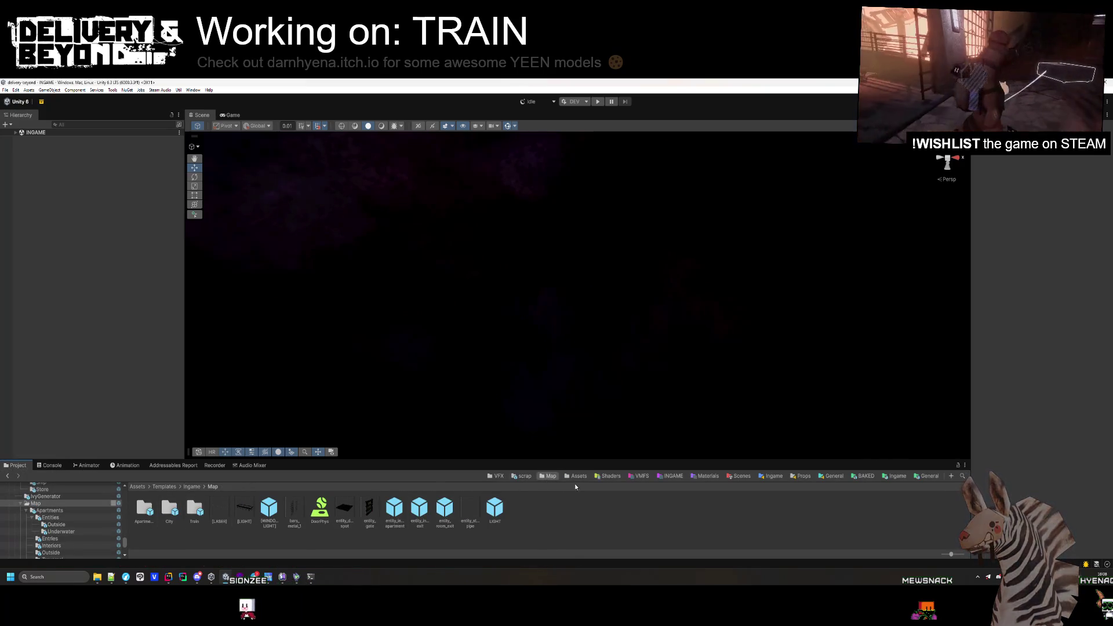
pyautogui.click(137, 486)
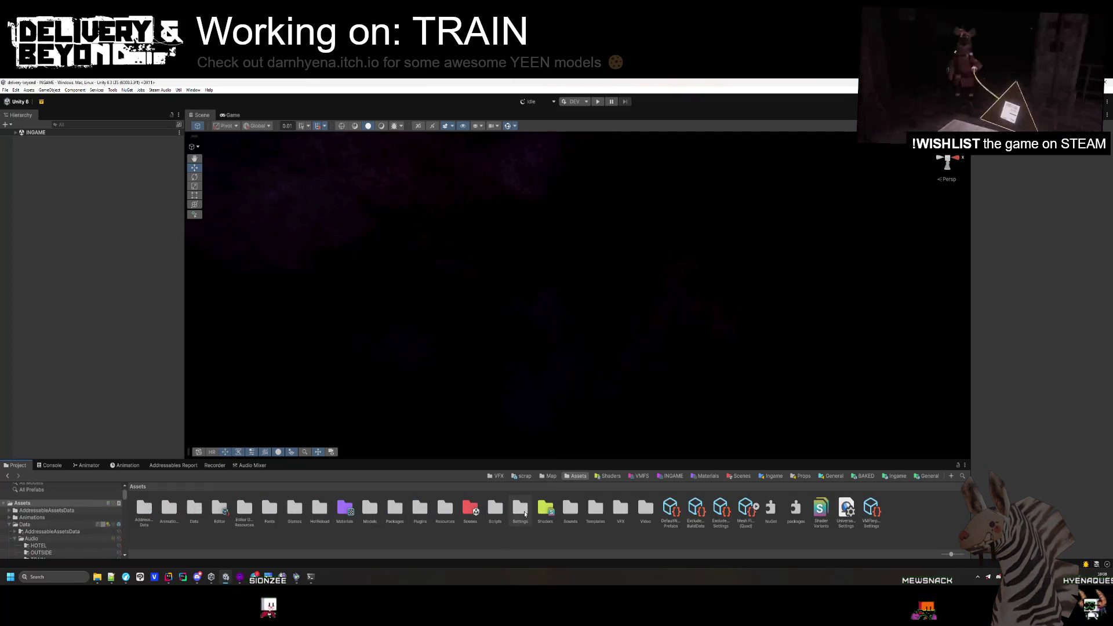
pyautogui.doubleClick(525, 514)
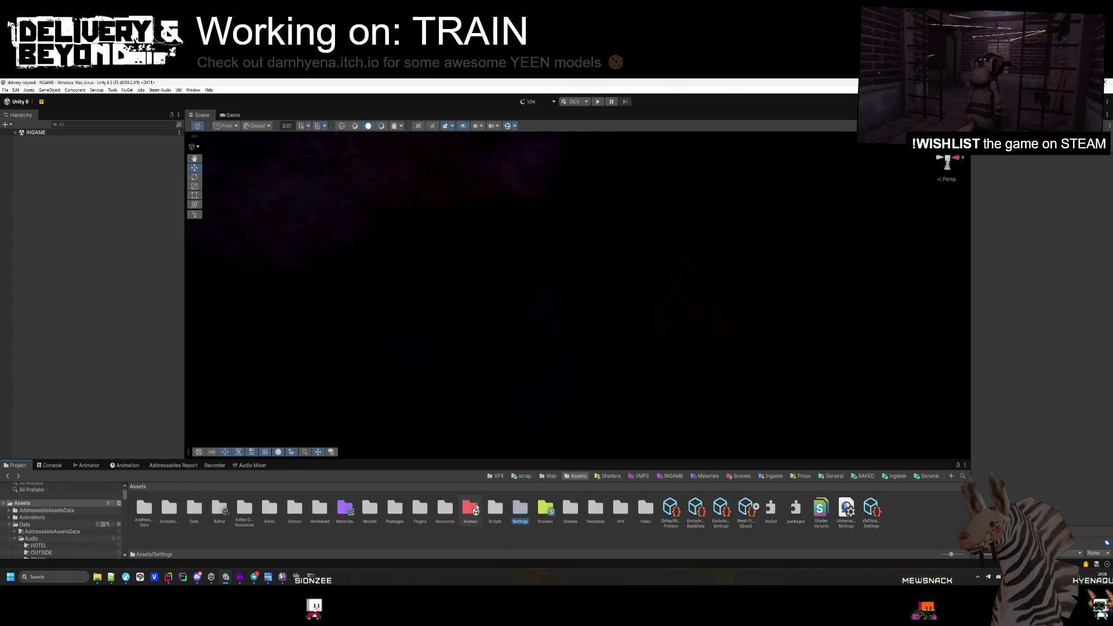
pyautogui.click(170, 510)
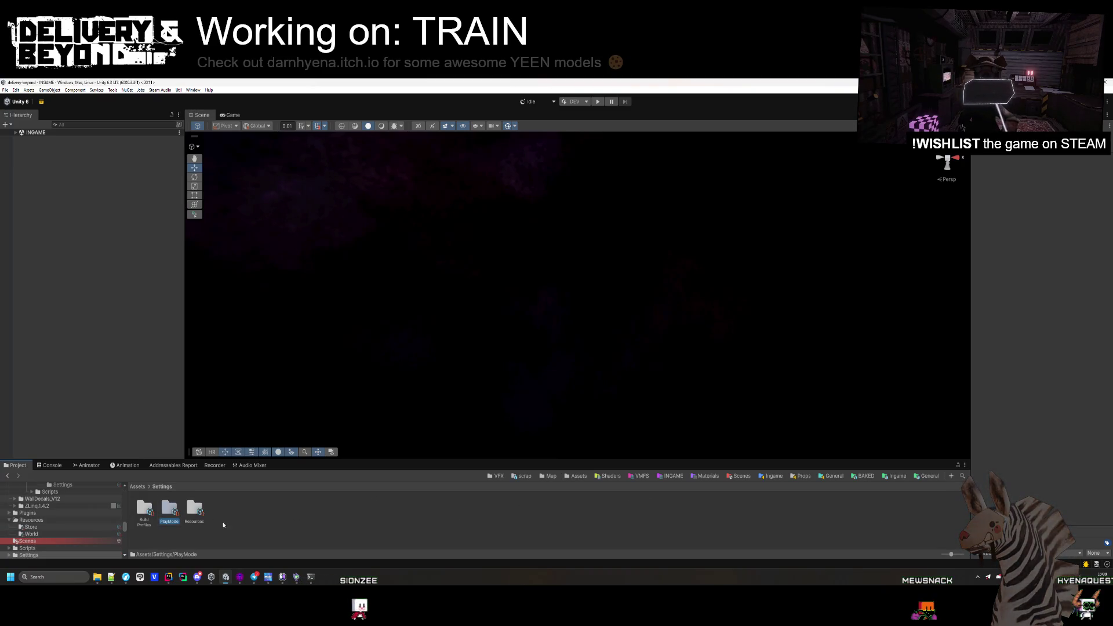
pyautogui.doubleClick(170, 510)
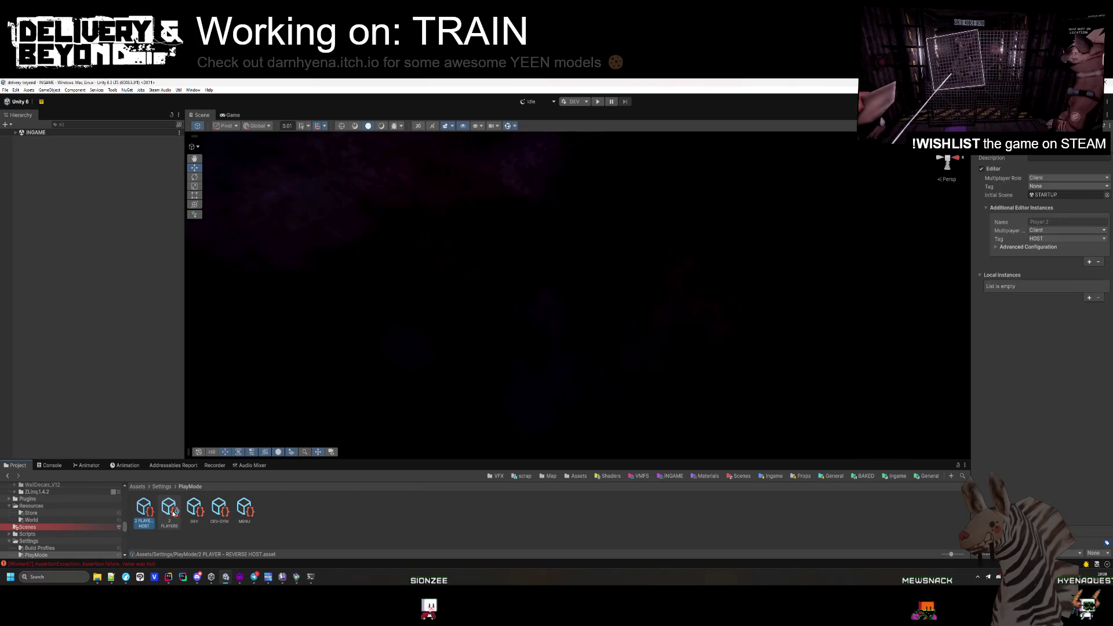
pyautogui.click(252, 510)
# - Return to the Assets root and bring the project's File Explorer window forward
pyautogui.click(162, 487)
pyautogui.click(137, 486)
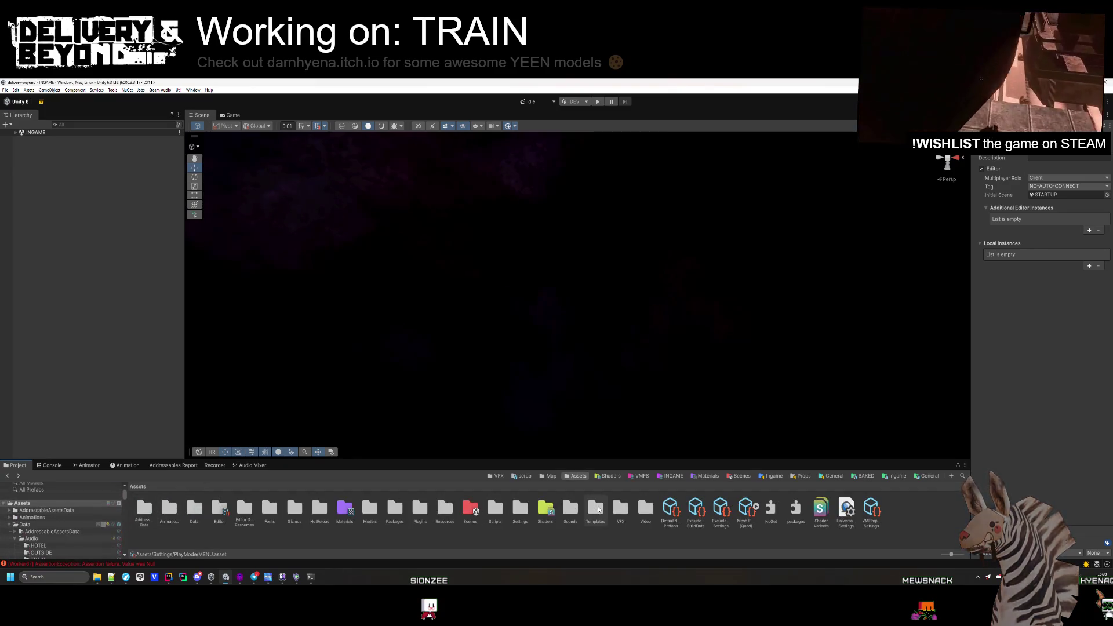
pyautogui.click(526, 513)
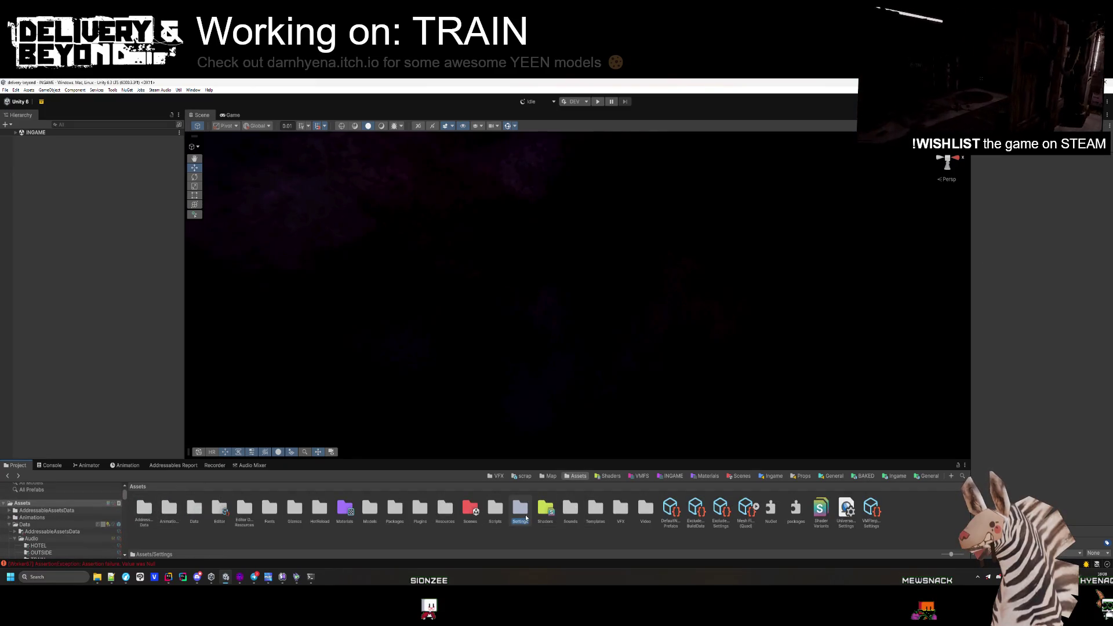
pyautogui.click(97, 577)
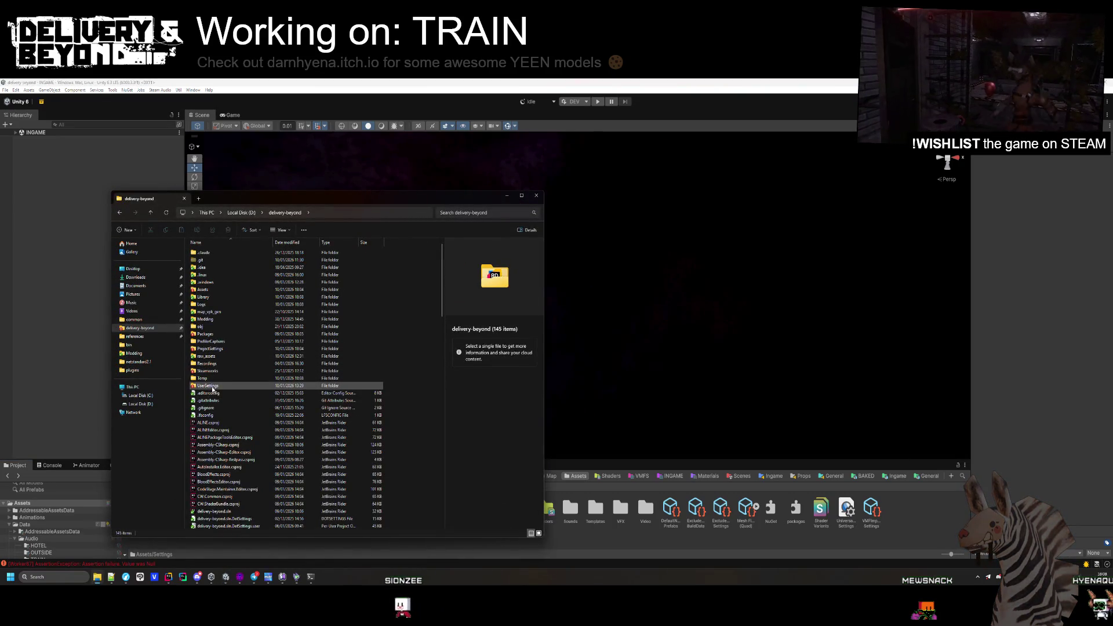
# - Open the Assets folder in File Explorer, go back to the project folder, and close the window
pyautogui.doubleClick(204, 290)
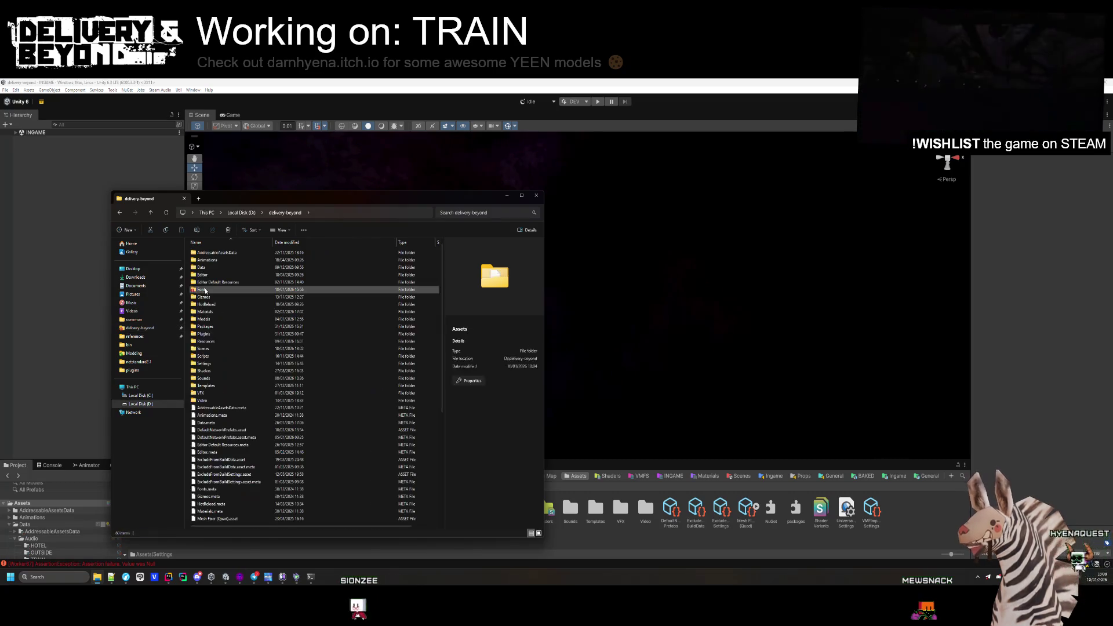
pyautogui.hotkey('alt', 'Left')
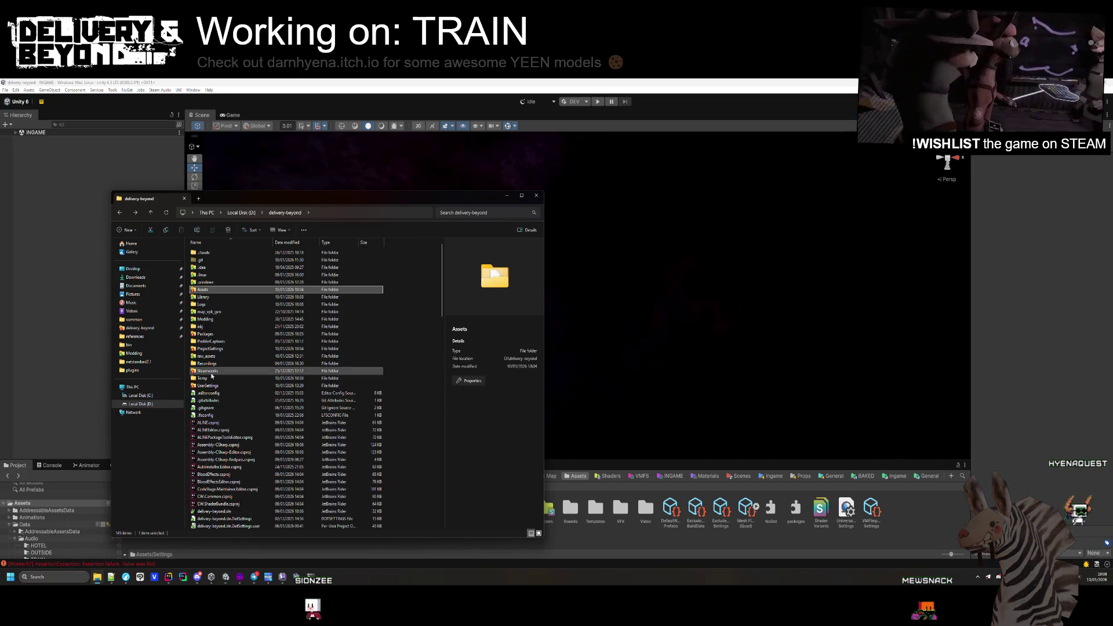
pyautogui.hotkey('ctrl', 'w')
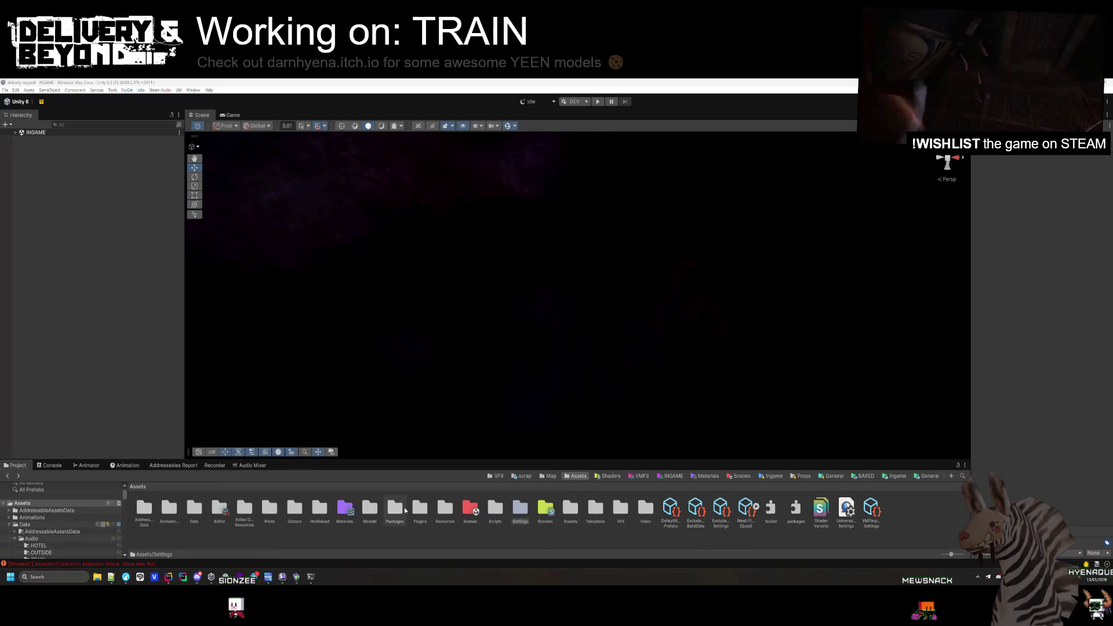
# - Open Resources > World showing Apartment Block, City and Train, then return to Rider
pyautogui.doubleClick(445, 510)
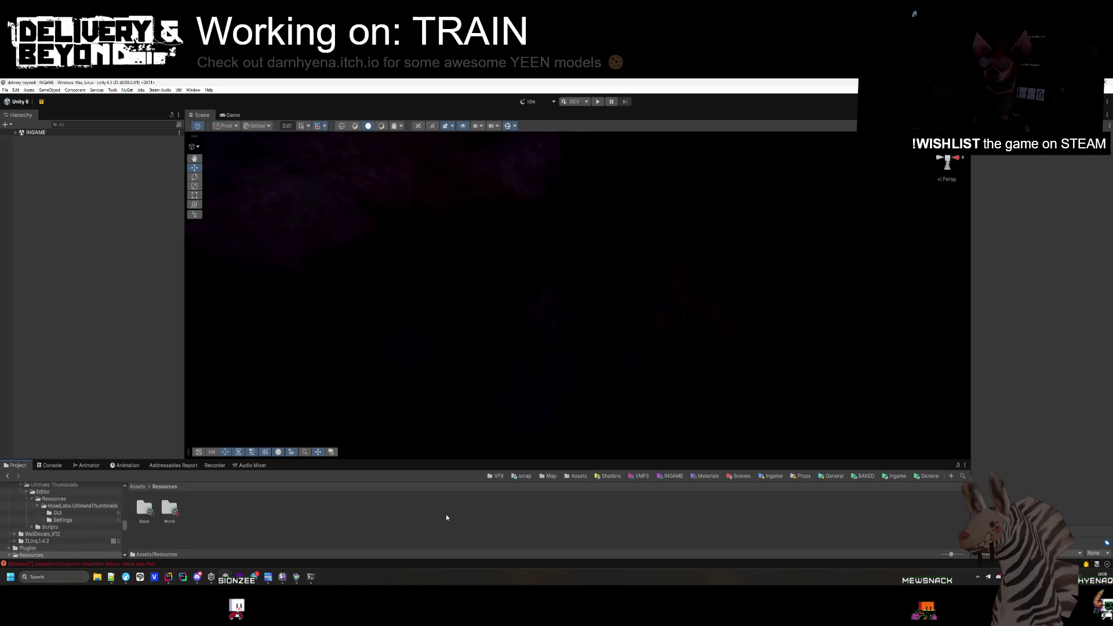
pyautogui.doubleClick(169, 509)
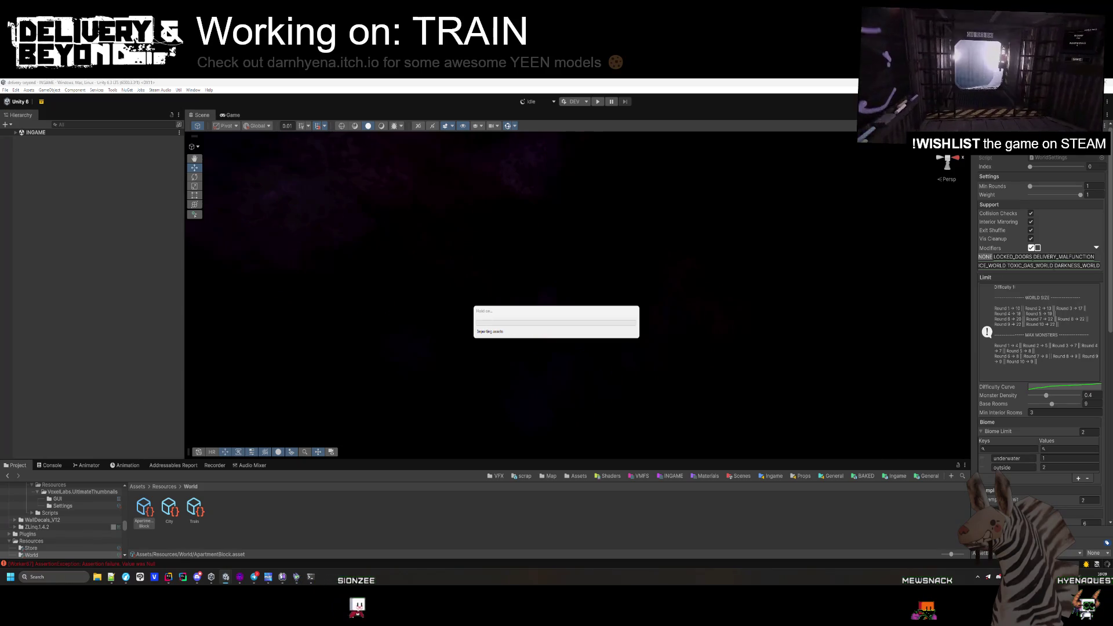
pyautogui.hotkey('alt', 'Tab')
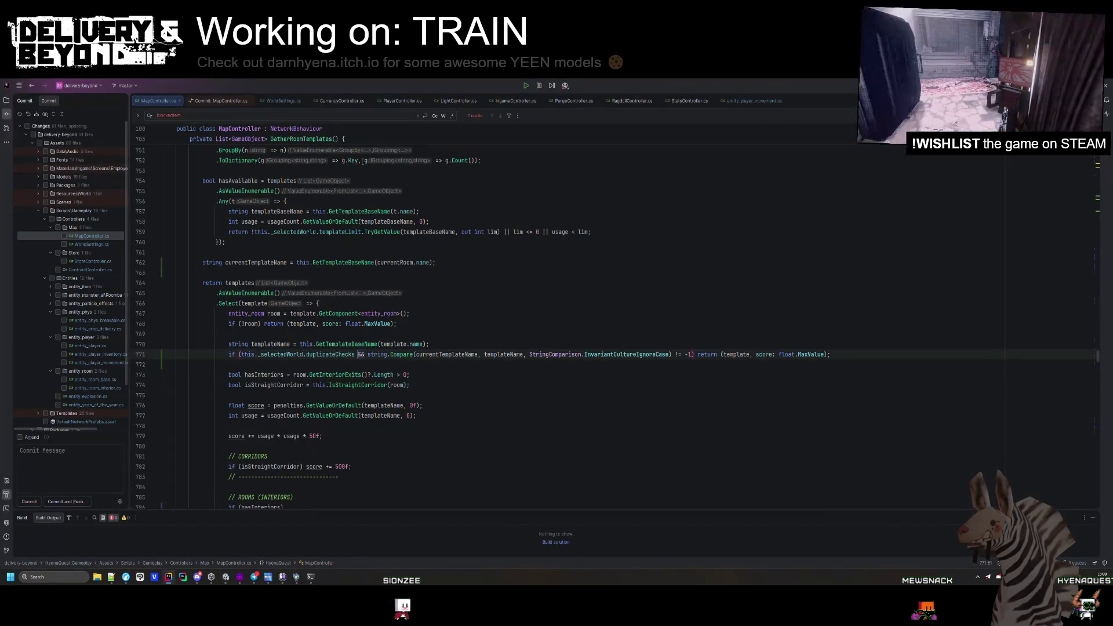
# - In WorldSettings.cs, duplicate the Settings/Support layout line and rename the copy to Checks
pyautogui.click(283, 100)
pyautogui.click(505, 242)
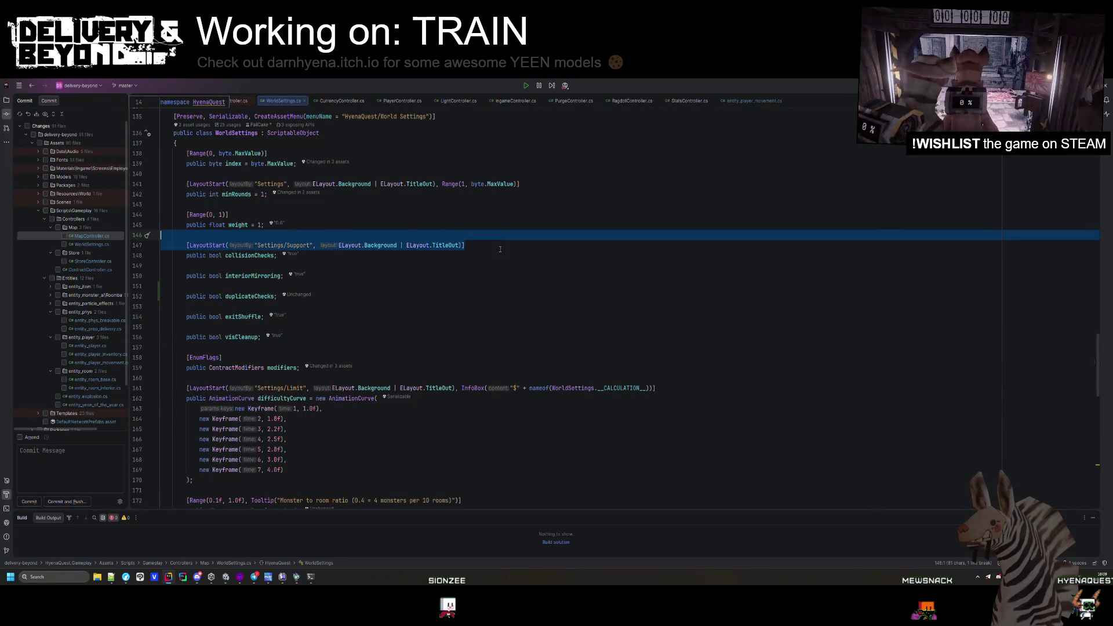
pyautogui.hotkey('ctrl', 'd')
pyautogui.doubleClick(300, 255)
pyautogui.write('C')
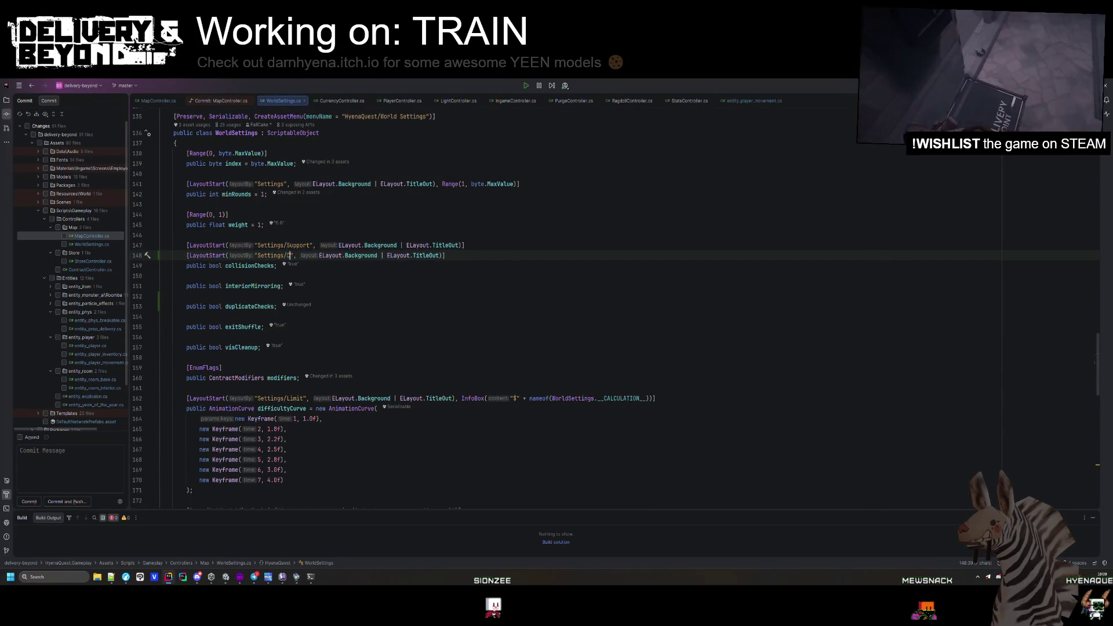
# - Move the original Settings/Support line below duplicateChecks and return to Unity to recompile
pyautogui.click(506, 250)
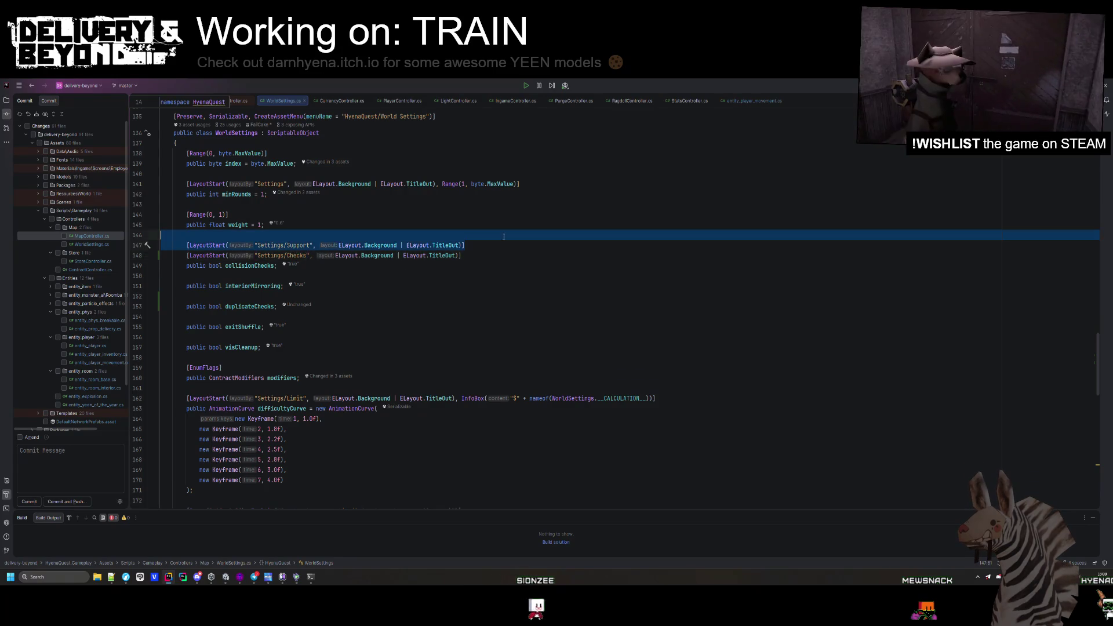
pyautogui.hotkey('alt', 'shift', 'Down')
pyautogui.hotkey('alt', 'shift', 'Down')
pyautogui.hotkey('alt', 'shift', 'Down')
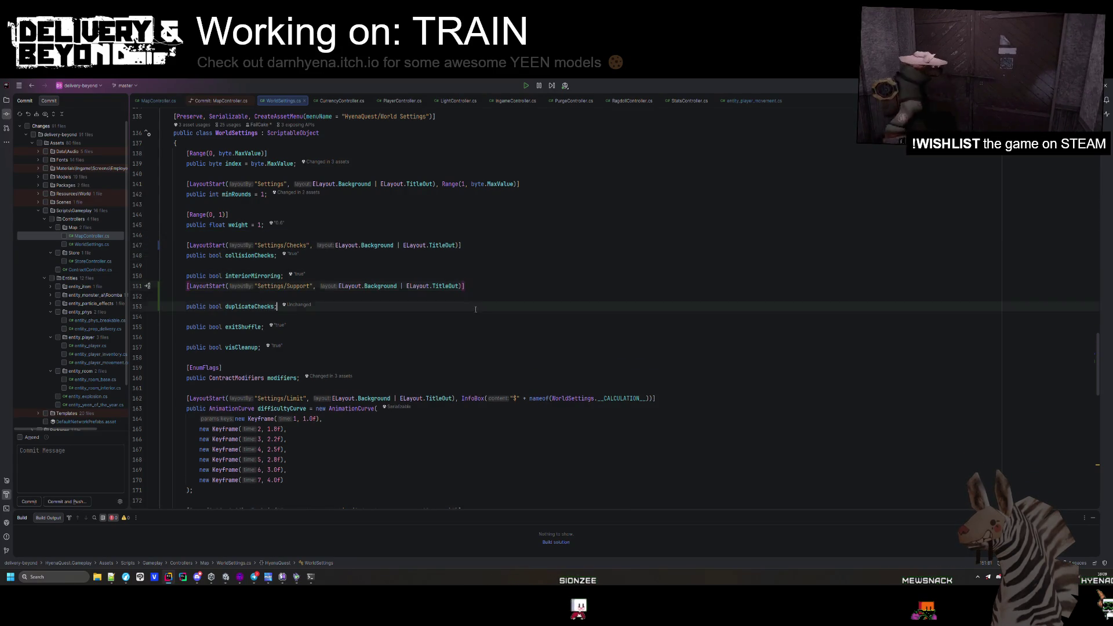
pyautogui.hotkey('alt', 'shift', 'Down')
pyautogui.hotkey('alt', 'shift', 'Down')
pyautogui.hotkey('ctrl', 'x')
pyautogui.press('Up')
pyautogui.press('Up')
pyautogui.press('Up')
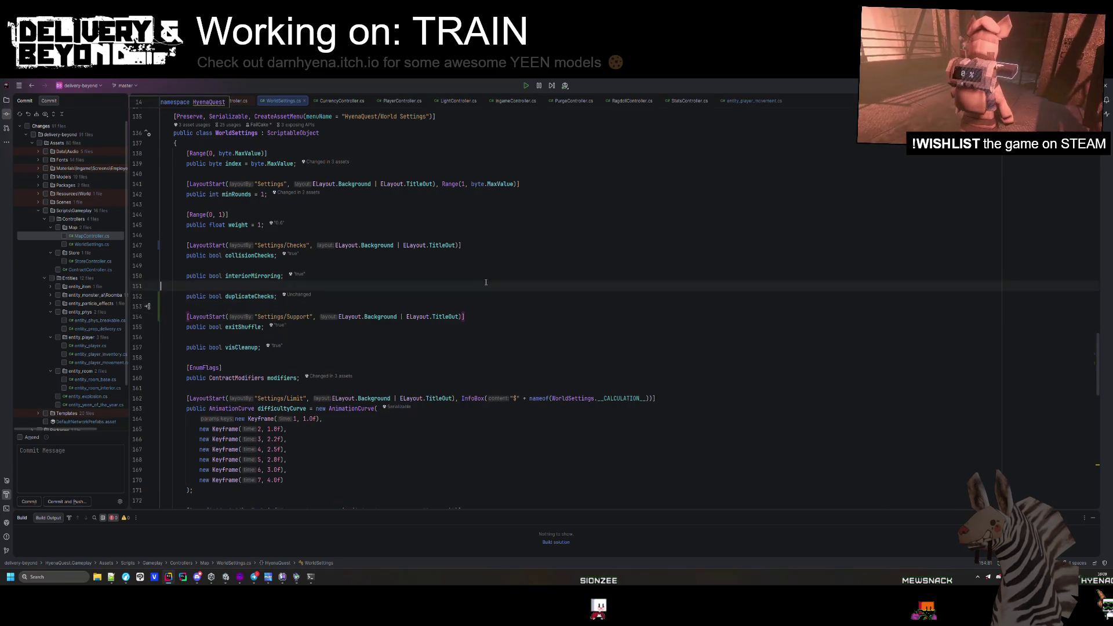
pyautogui.hotkey('alt', 'shift', 'Down')
pyautogui.hotkey('alt', 'shift', 'Down')
pyautogui.hotkey('ctrl', 'v')
pyautogui.click(467, 282)
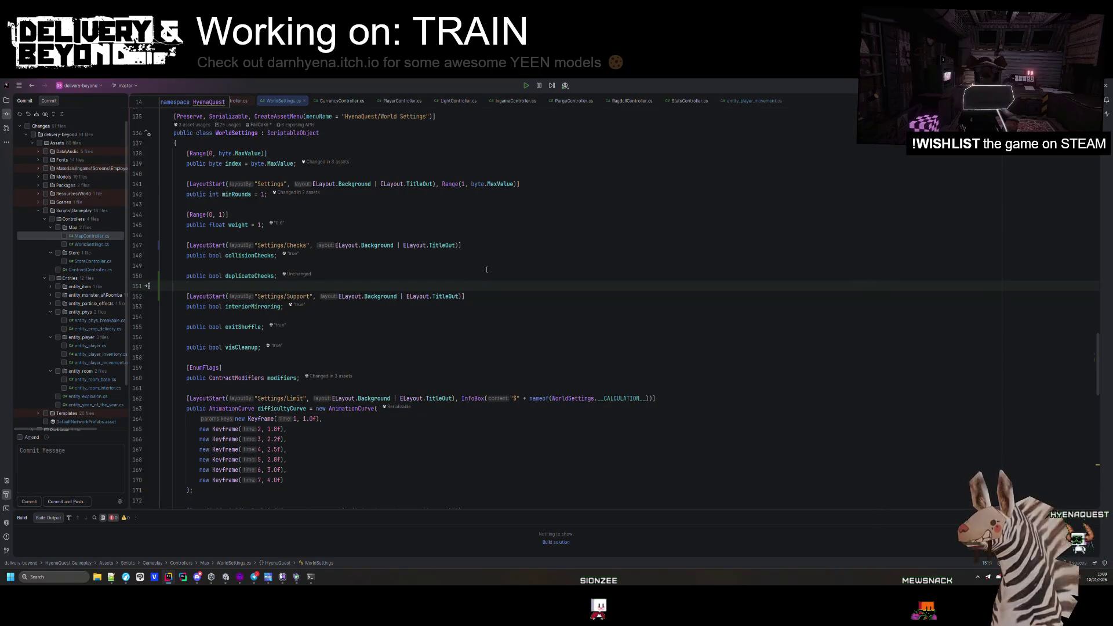
pyautogui.hotkey('alt', 'Tab')
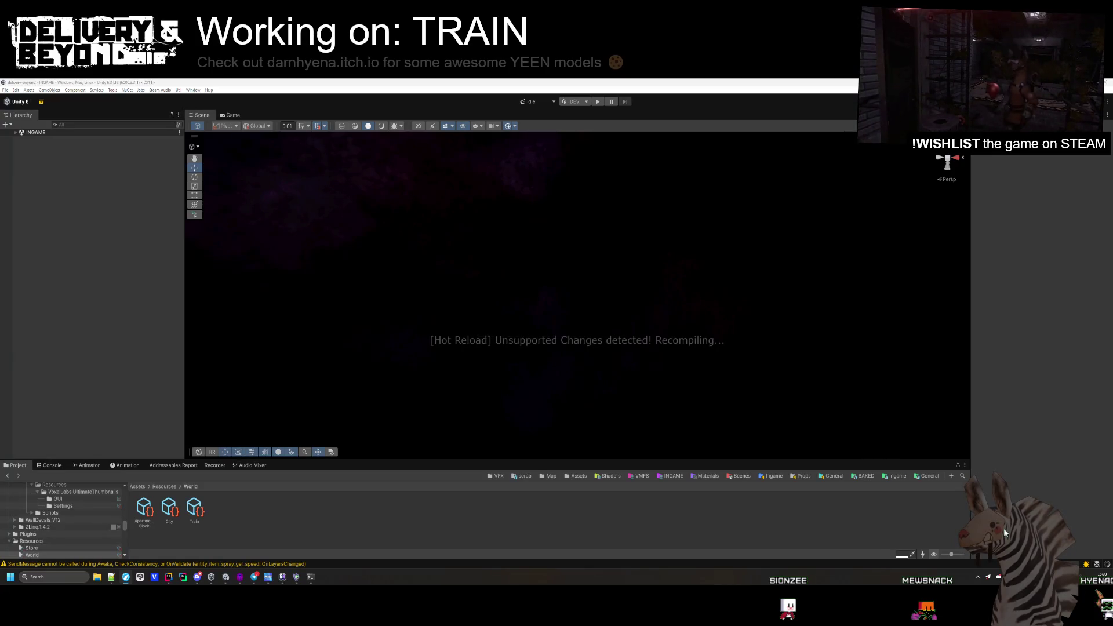
pyautogui.click(144, 509)
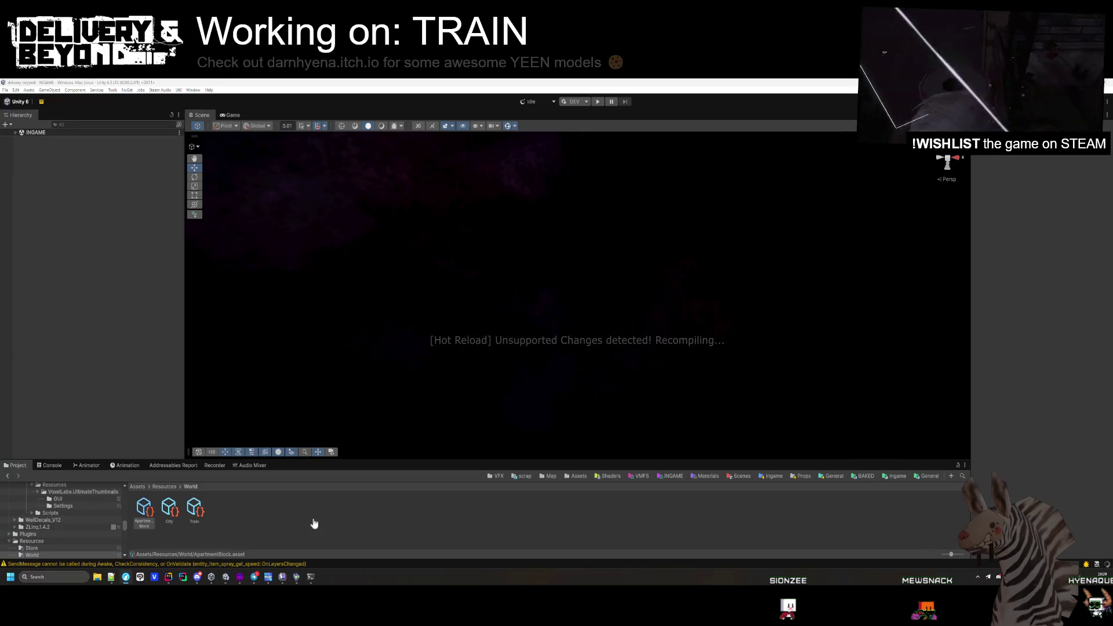
# - Compare the Train and Apartment Block world settings in the Inspector, then generate a map in Play mode
pyautogui.click(194, 513)
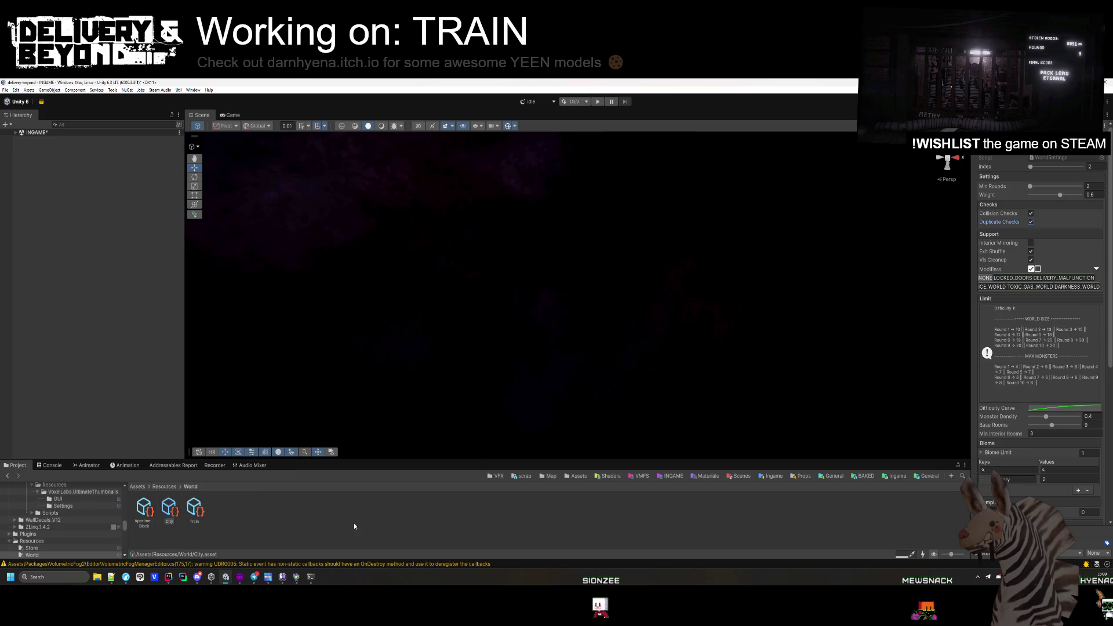
pyautogui.click(144, 509)
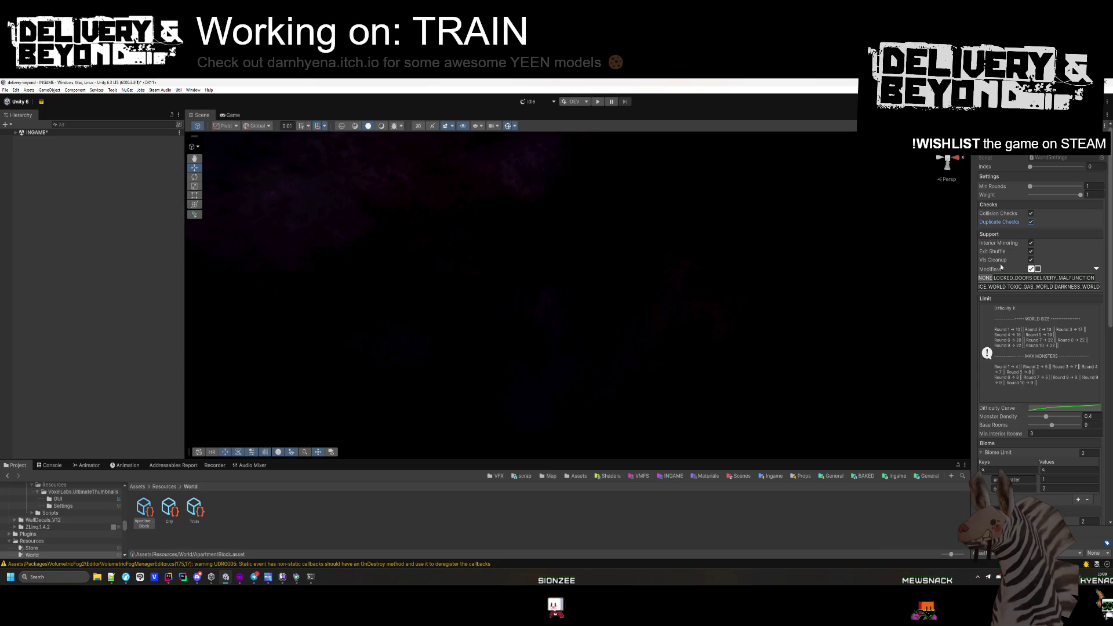
pyautogui.click(226, 455)
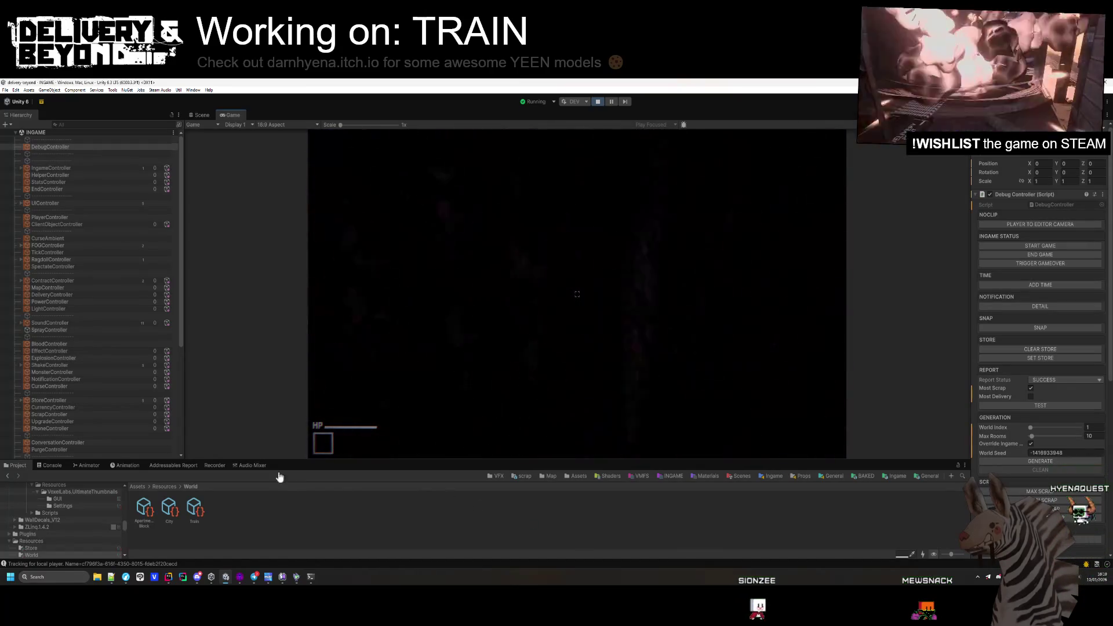
pyautogui.click(1037, 461)
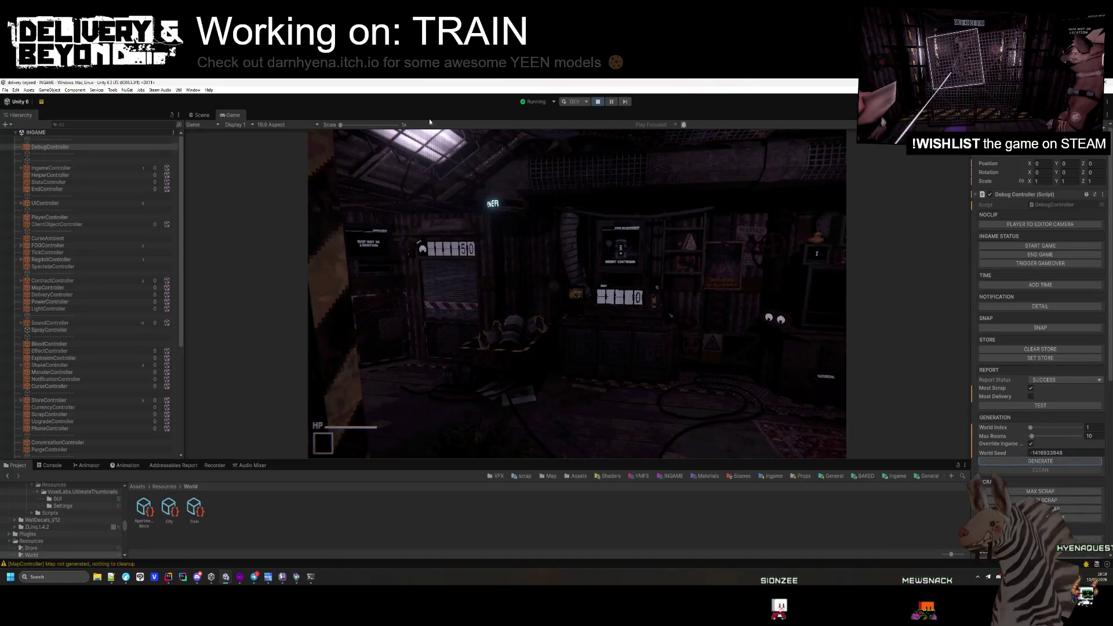
# - Inspect the generated 10-room train-car map in the Scene view, then set World Index to -1
pyautogui.hotkey('ctrl', '1')
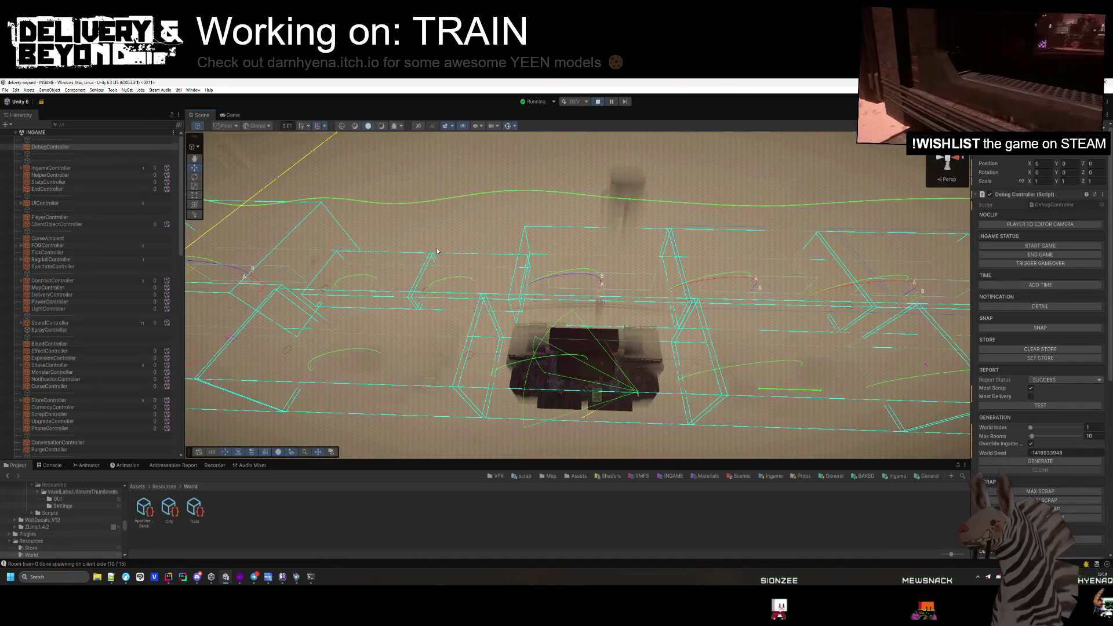
pyautogui.moveTo(509, 287)
pyautogui.mouseDown()
pyautogui.moveTo(511, 279)
pyautogui.moveTo(510, 298)
pyautogui.mouseUp()
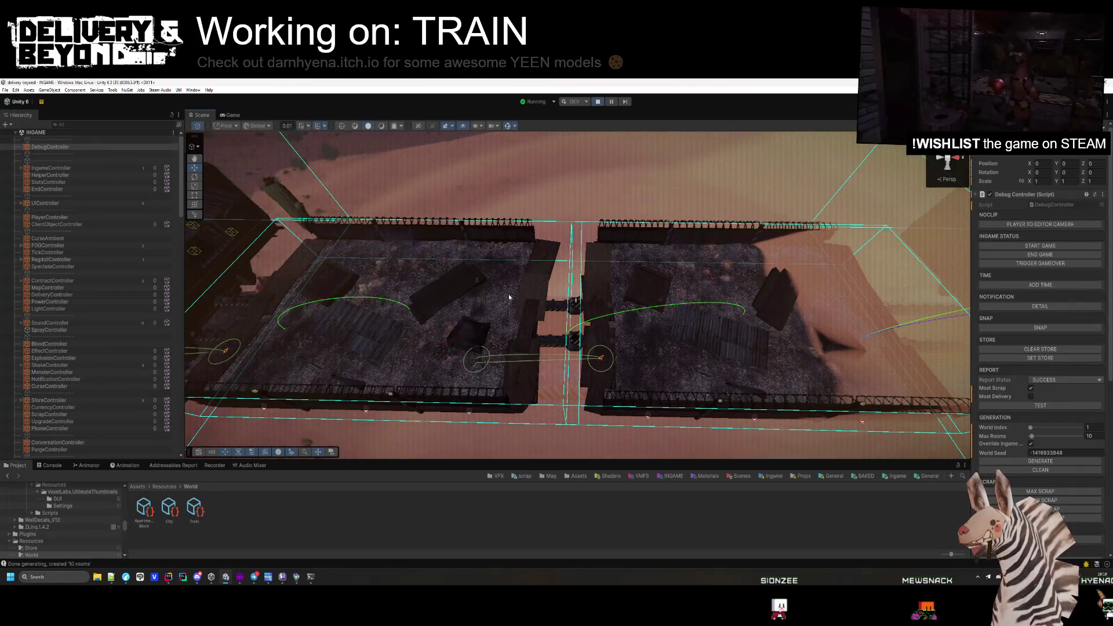
pyautogui.moveTo(509, 297)
pyautogui.mouseDown()
pyautogui.moveTo(489, 268)
pyautogui.moveTo(475, 284)
pyautogui.mouseUp()
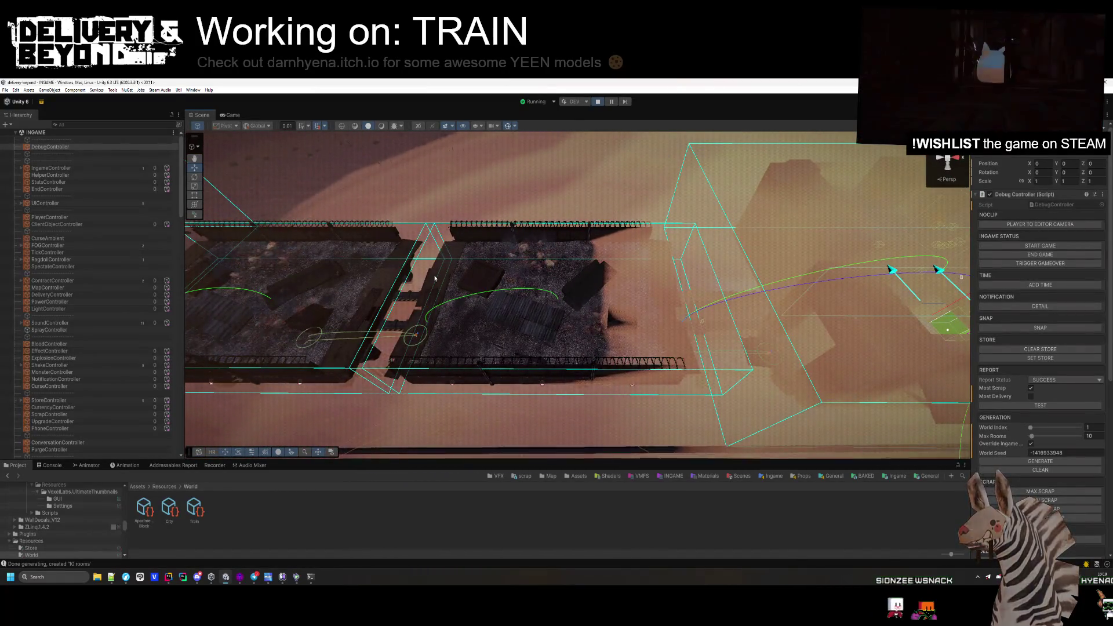
pyautogui.click(234, 116)
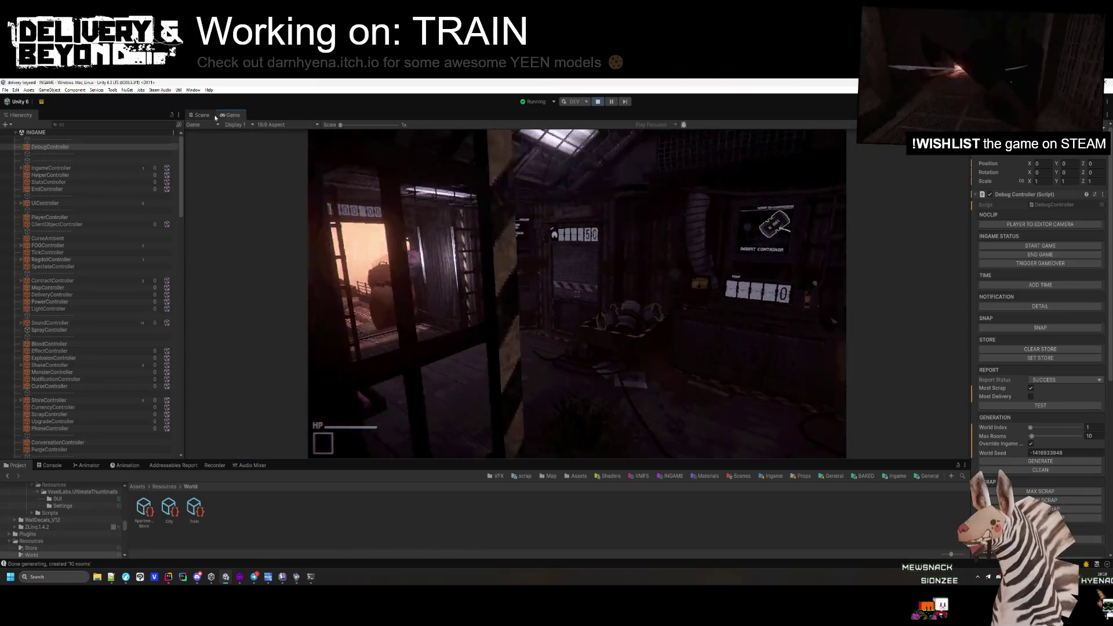
pyautogui.hotkey('ctrl', '1')
pyautogui.moveTo(267, 149)
pyautogui.mouseDown()
pyautogui.moveTo(541, 239)
pyautogui.moveTo(536, 264)
pyautogui.moveTo(555, 265)
pyautogui.moveTo(551, 249)
pyautogui.moveTo(706, 266)
pyautogui.moveTo(491, 304)
pyautogui.moveTo(593, 329)
pyautogui.moveTo(306, 266)
pyautogui.moveTo(219, 282)
pyautogui.moveTo(539, 325)
pyautogui.moveTo(511, 360)
pyautogui.moveTo(529, 348)
pyautogui.mouseUp()
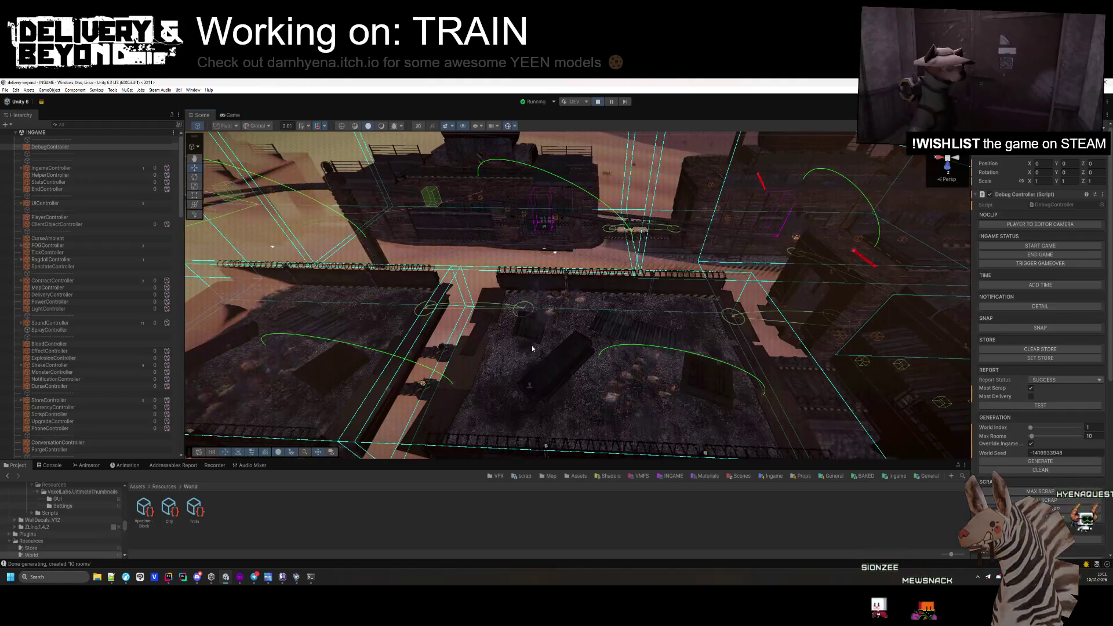
pyautogui.moveTo(531, 345); pyautogui.dragTo(429, 330)
pyautogui.moveTo(429, 253)
pyautogui.mouseDown()
pyautogui.moveTo(557, 362)
pyautogui.moveTo(565, 306)
pyautogui.moveTo(974, 450)
pyautogui.mouseUp()
pyautogui.click(1031, 427)
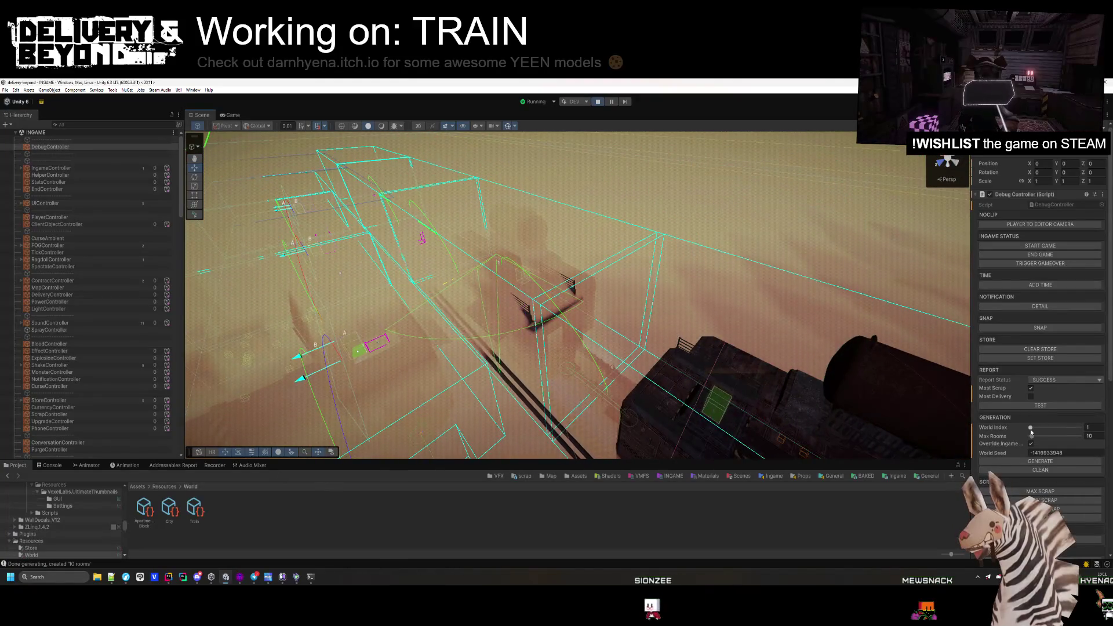
# - Clear and regenerate the map for World Index -1, clearing the Console and orbiting the 19-room level
pyautogui.click(1041, 461)
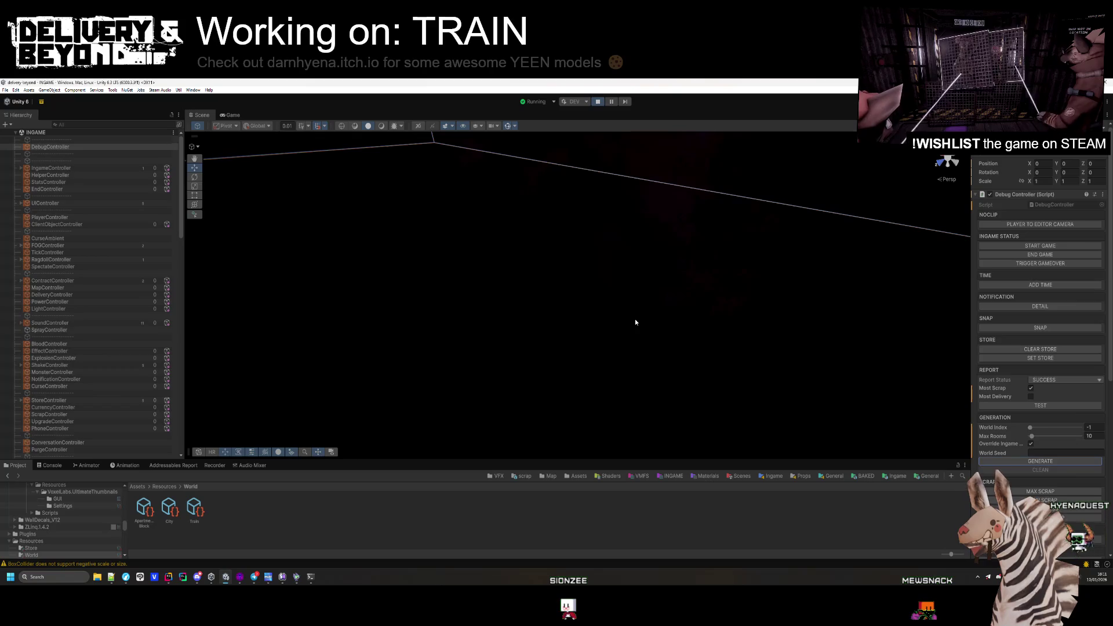
pyautogui.click(8, 475)
pyautogui.moveTo(285, 412)
pyautogui.mouseDown()
pyautogui.moveTo(577, 401)
pyautogui.moveTo(576, 391)
pyautogui.moveTo(779, 331)
pyautogui.moveTo(452, 324)
pyautogui.moveTo(680, 318)
pyautogui.moveTo(524, 394)
pyautogui.moveTo(556, 360)
pyautogui.mouseUp()
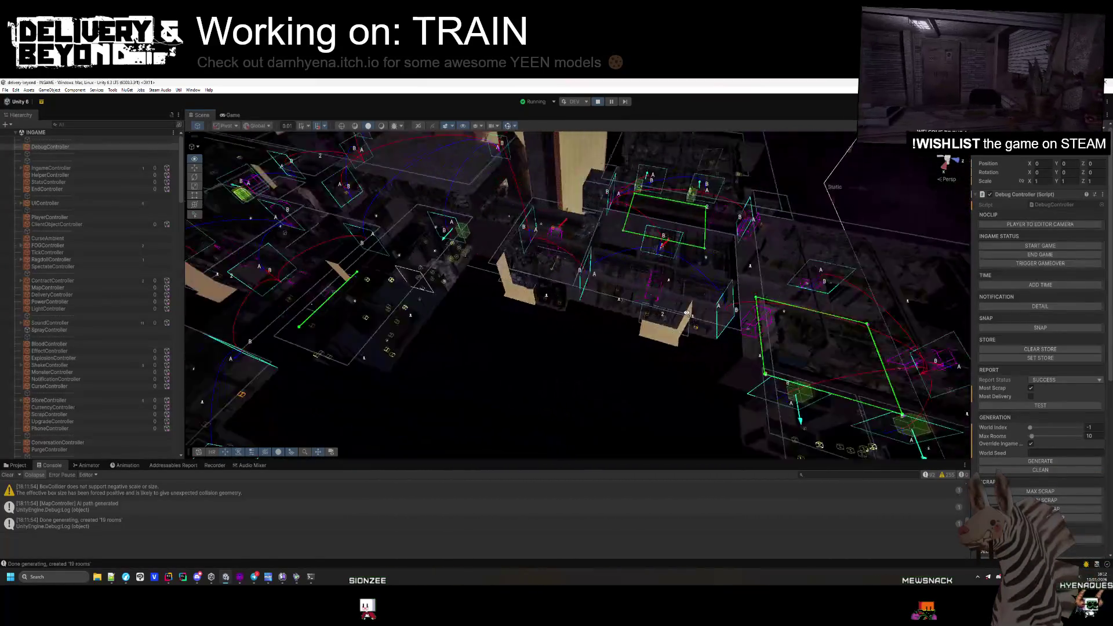
pyautogui.press('w')
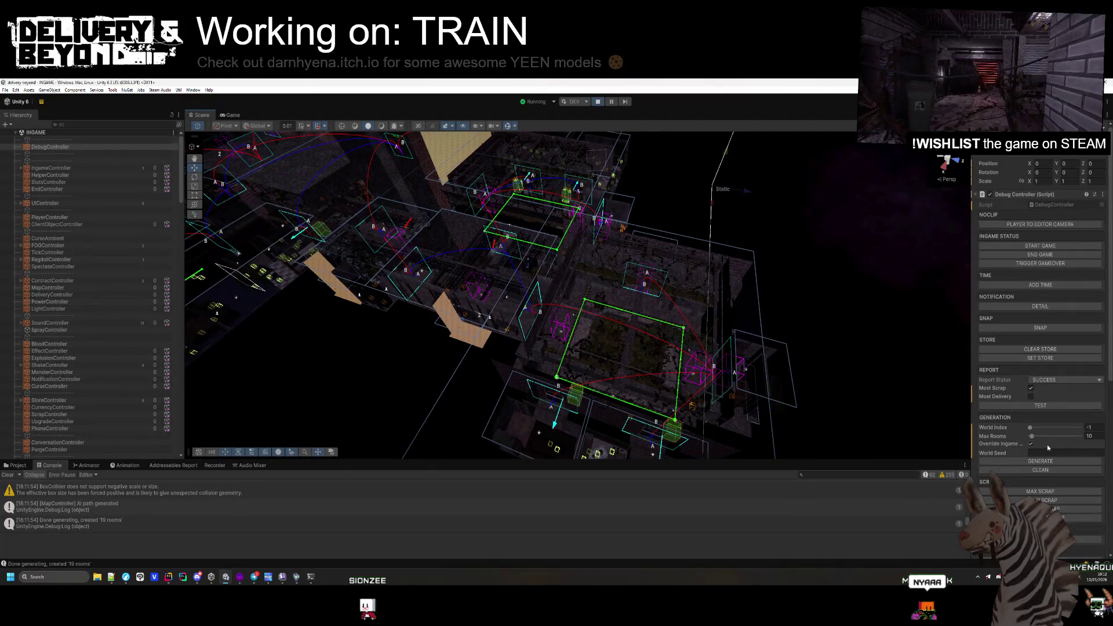
# - Set World Index to 2, generate and inspect the 12-room map, then toggle Play mode
pyautogui.click(1089, 427)
pyautogui.write('2')
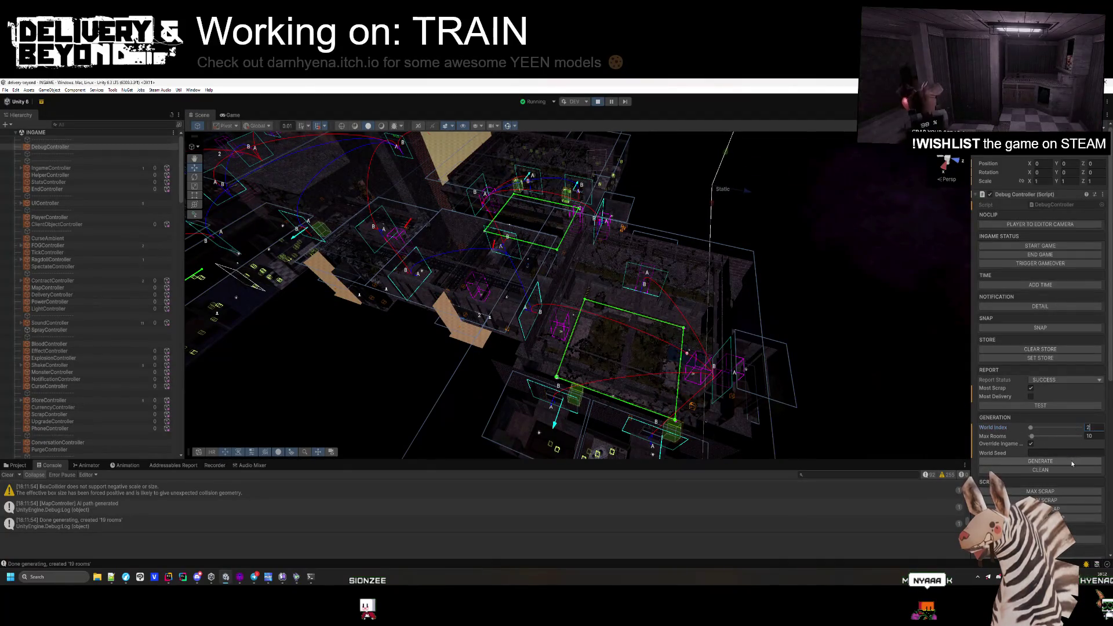
pyautogui.click(1072, 462)
pyautogui.moveTo(646, 335)
pyautogui.mouseDown()
pyautogui.moveTo(574, 387)
pyautogui.moveTo(575, 290)
pyautogui.moveTo(787, 254)
pyautogui.moveTo(755, 366)
pyautogui.moveTo(586, 353)
pyautogui.moveTo(395, 319)
pyautogui.moveTo(259, 425)
pyautogui.moveTo(362, 298)
pyautogui.moveTo(733, 368)
pyautogui.moveTo(811, 367)
pyautogui.moveTo(802, 367)
pyautogui.mouseUp()
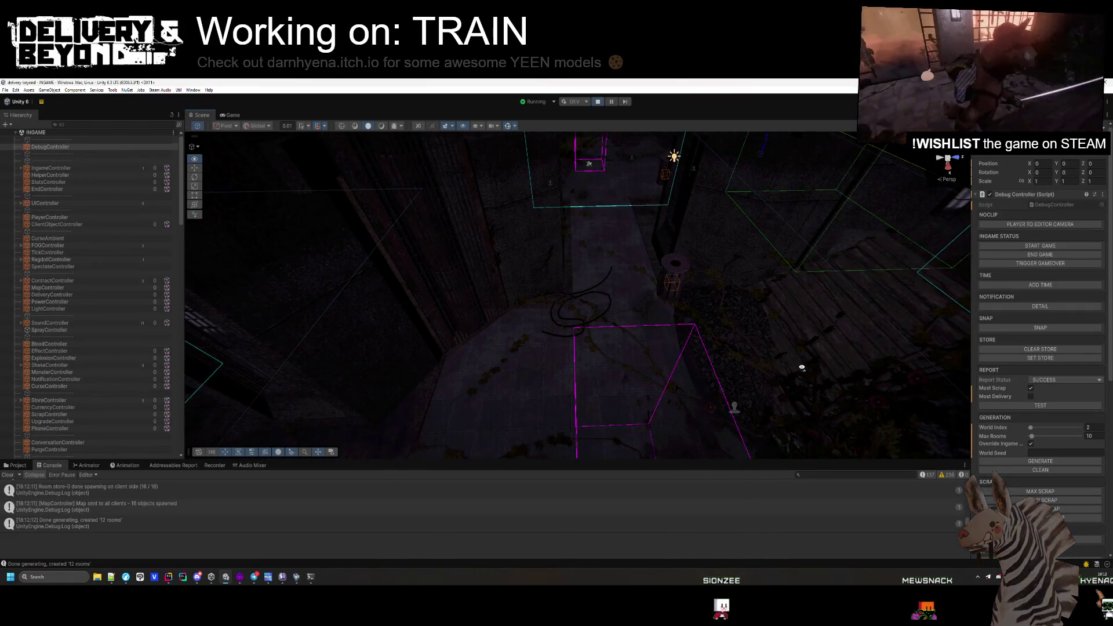
pyautogui.moveTo(623, 298)
pyautogui.mouseDown()
pyautogui.moveTo(472, 349)
pyautogui.moveTo(480, 380)
pyautogui.moveTo(499, 302)
pyautogui.moveTo(591, 370)
pyautogui.moveTo(644, 360)
pyautogui.moveTo(604, 390)
pyautogui.moveTo(542, 368)
pyautogui.moveTo(648, 220)
pyautogui.moveTo(487, 279)
pyautogui.moveTo(419, 254)
pyautogui.moveTo(495, 248)
pyautogui.moveTo(586, 323)
pyautogui.moveTo(745, 349)
pyautogui.mouseUp()
pyautogui.moveTo(602, 340)
pyautogui.mouseDown()
pyautogui.moveTo(556, 243)
pyautogui.moveTo(569, 291)
pyautogui.moveTo(631, 266)
pyautogui.moveTo(592, 246)
pyautogui.moveTo(626, 288)
pyautogui.mouseUp()
pyautogui.hotkey('ctrl', 'p')
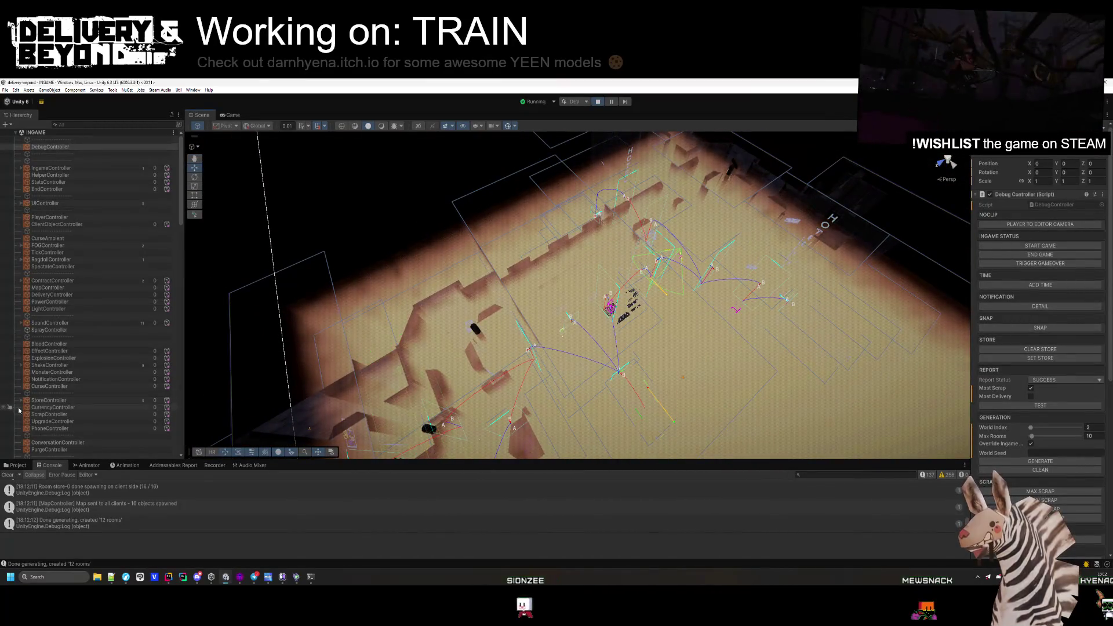
pyautogui.hotkey('ctrl', 'p')
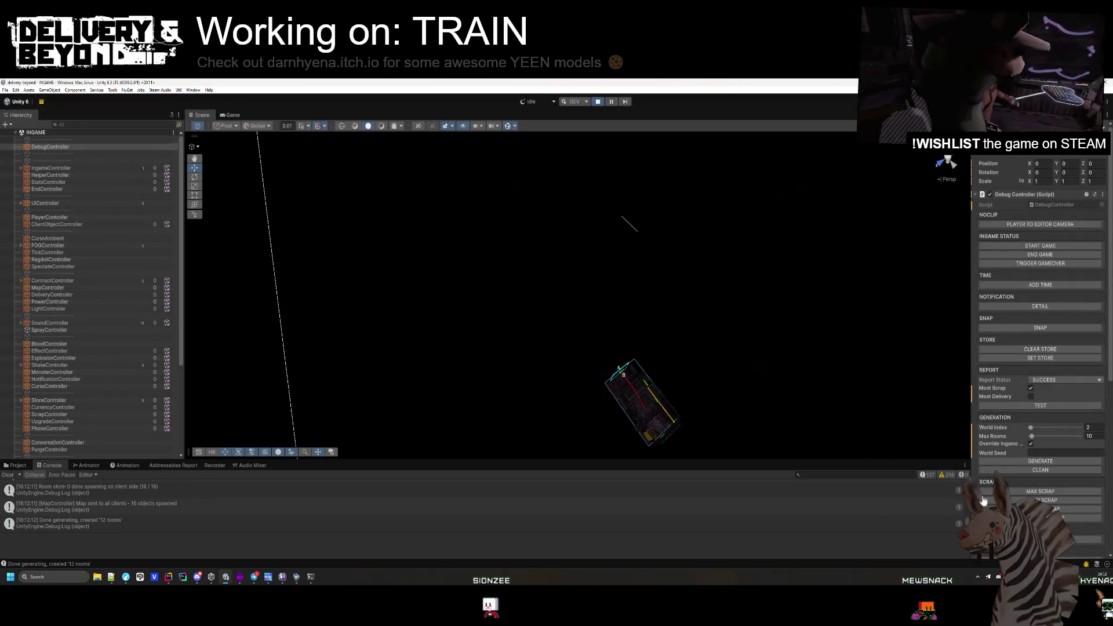
# - Stop Play mode, clear the Console, and open Build Profiles with Linux as the active platform
pyautogui.hotkey('ctrl', 'p')
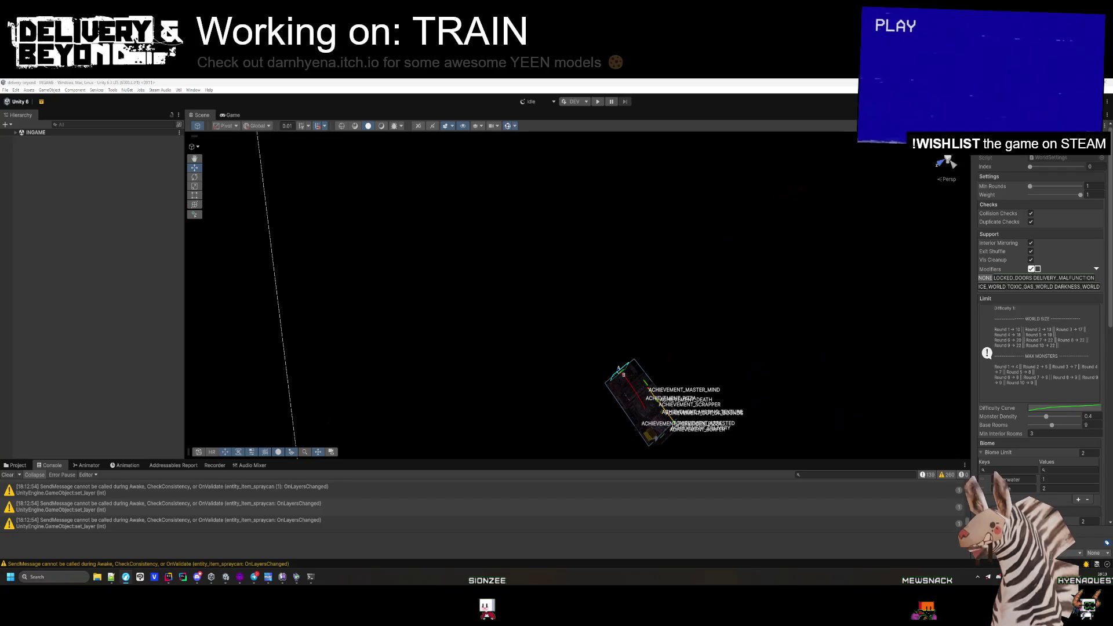
pyautogui.click(7, 474)
pyautogui.click(270, 149)
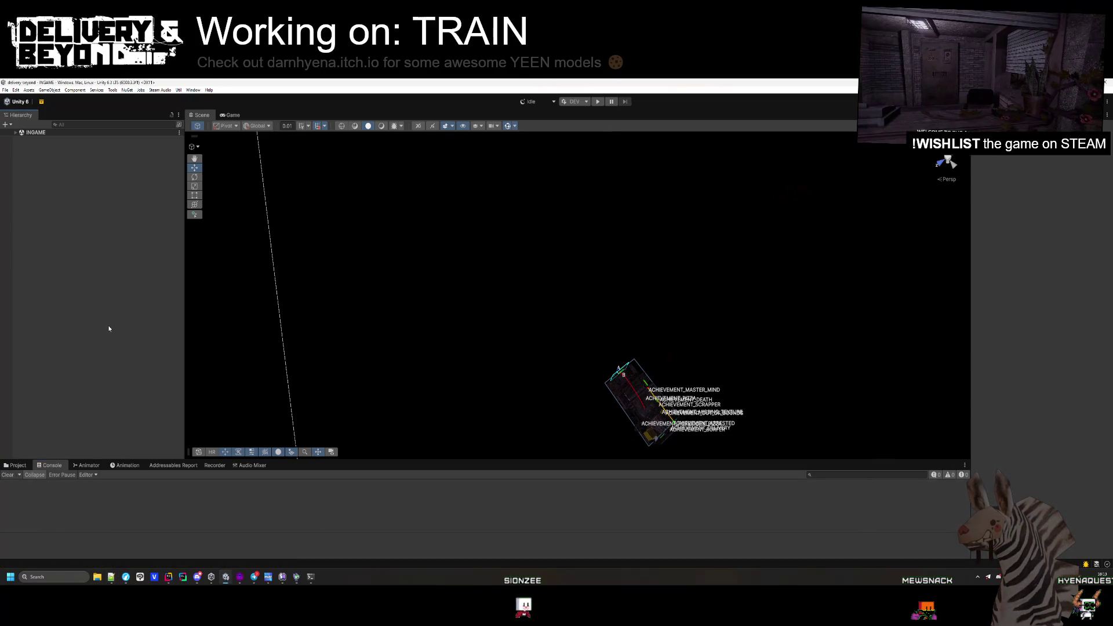
pyautogui.hotkey('ctrl', 'shift', 'b')
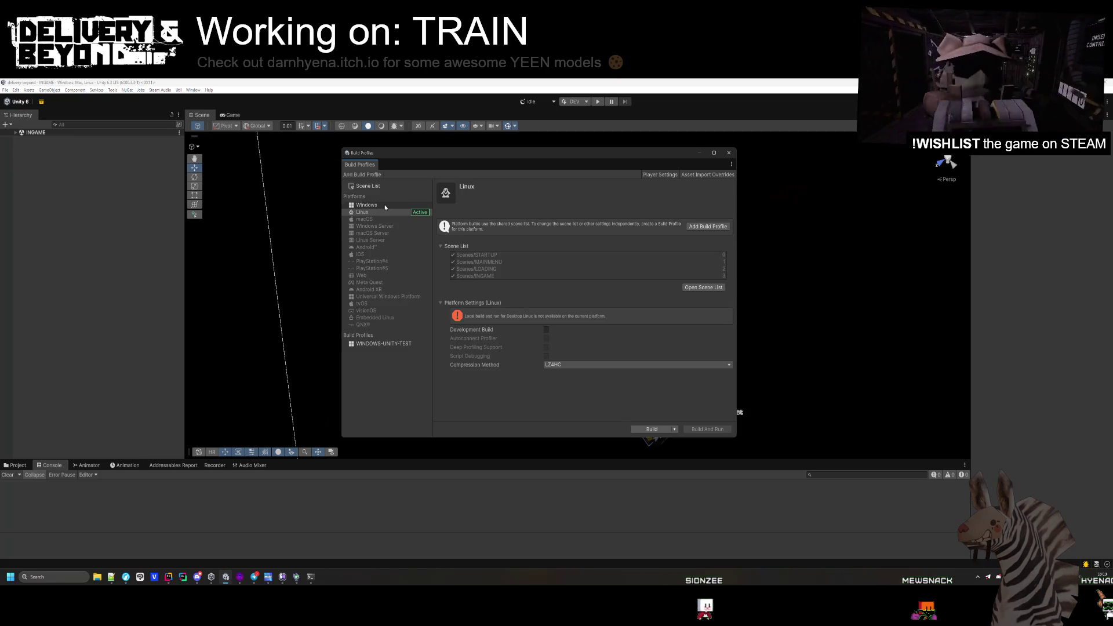
# - Build the Linux player over delivery-beyond.x86_64, confirming the replace and continuing without a project ID
pyautogui.click(388, 213)
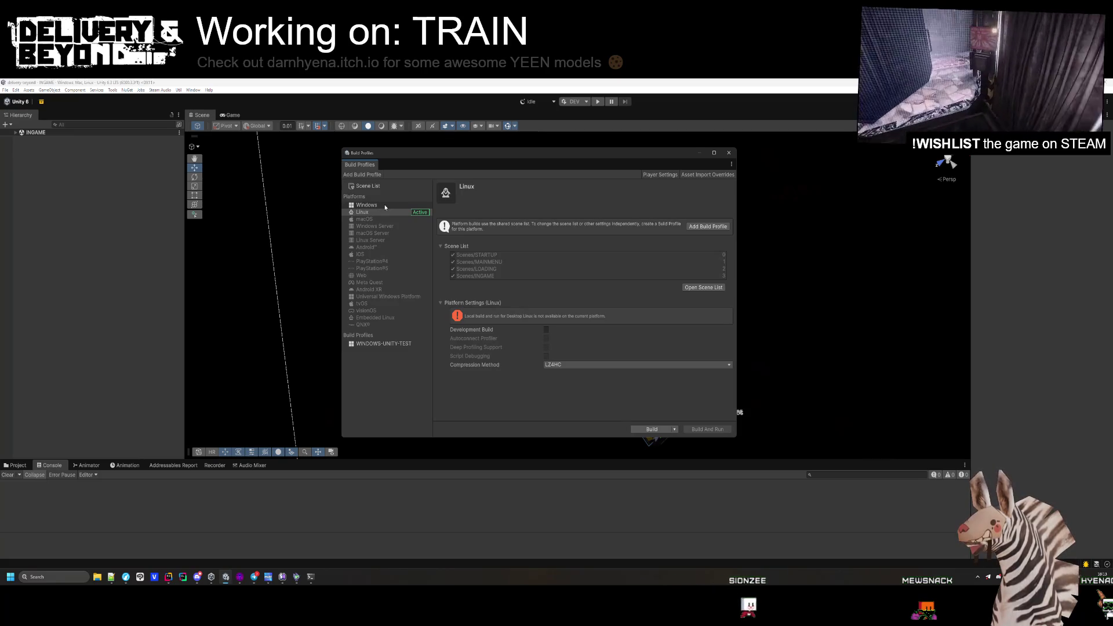
pyautogui.click(676, 430)
pyautogui.click(652, 439)
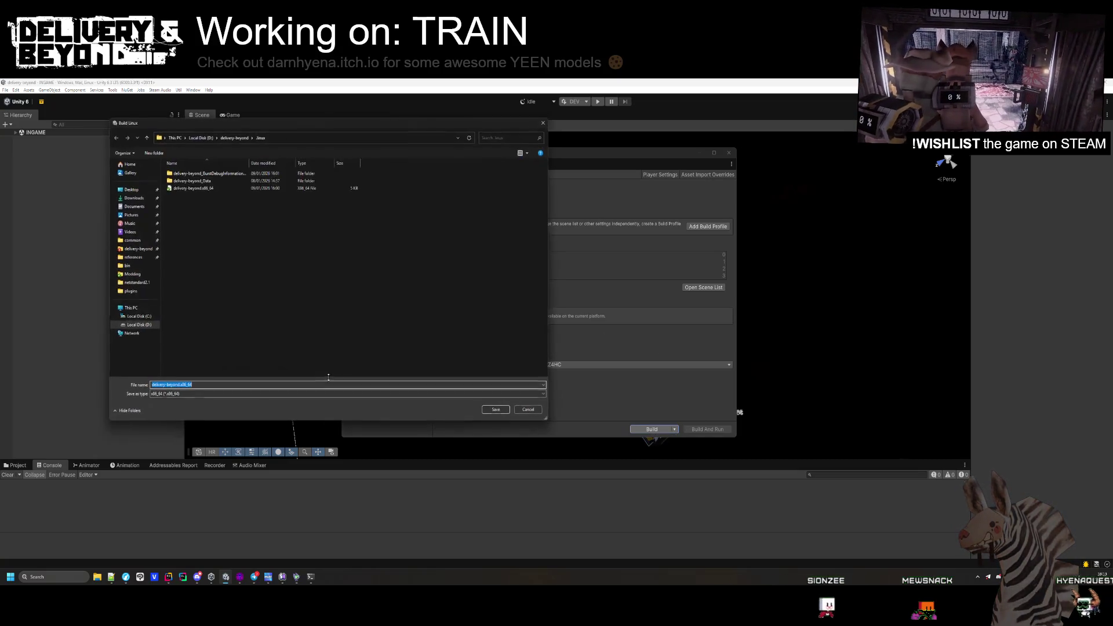
pyautogui.click(194, 188)
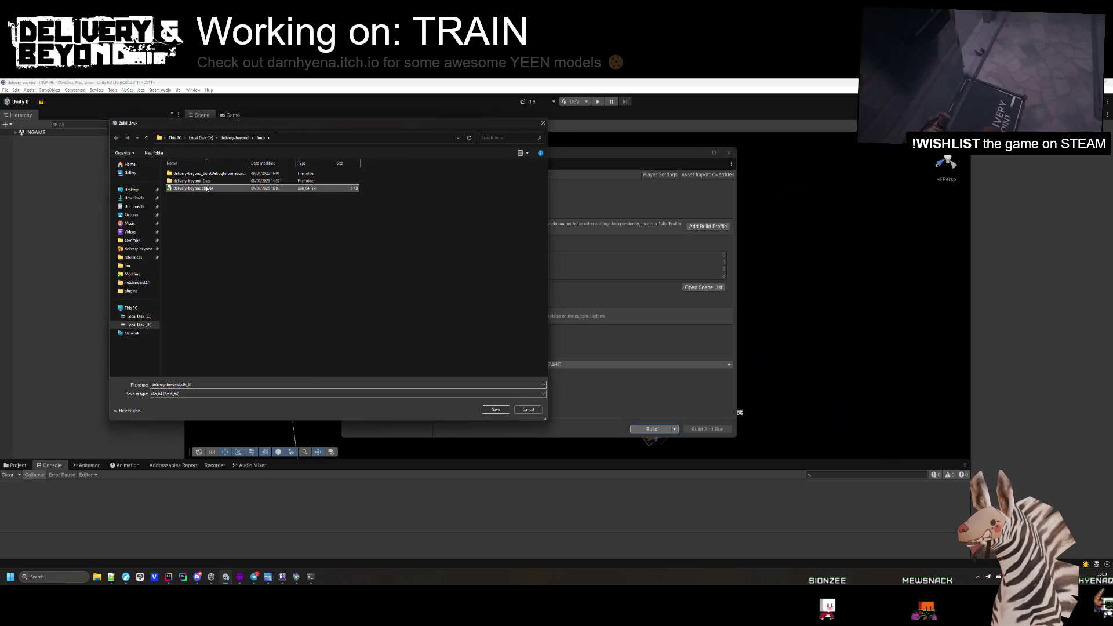
pyautogui.click(496, 409)
pyautogui.click(596, 327)
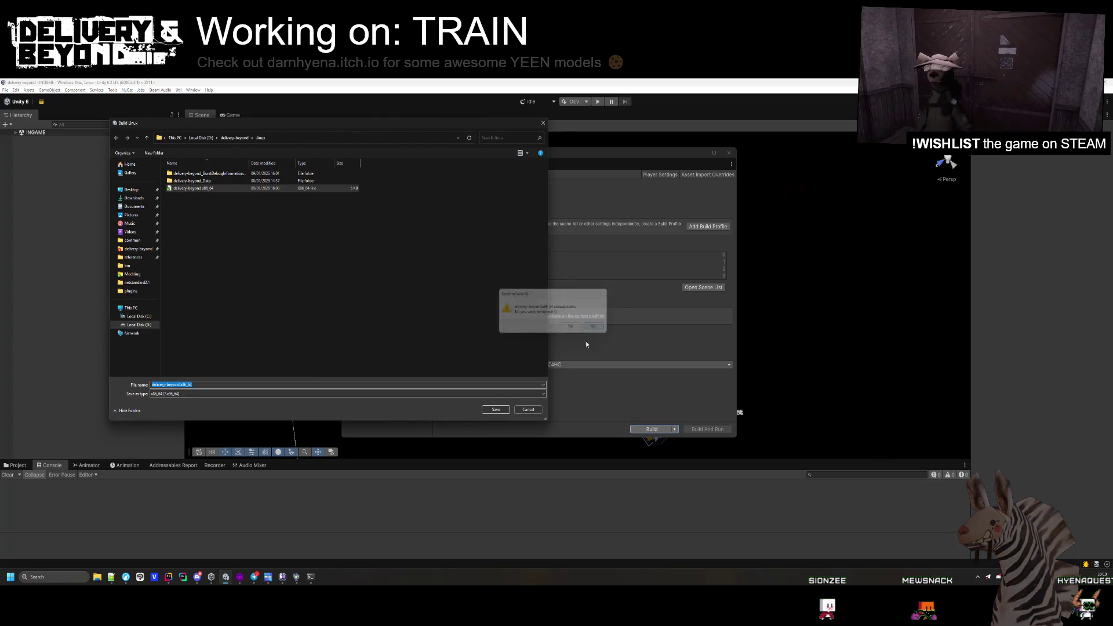
pyautogui.click(535, 411)
pyautogui.click(648, 429)
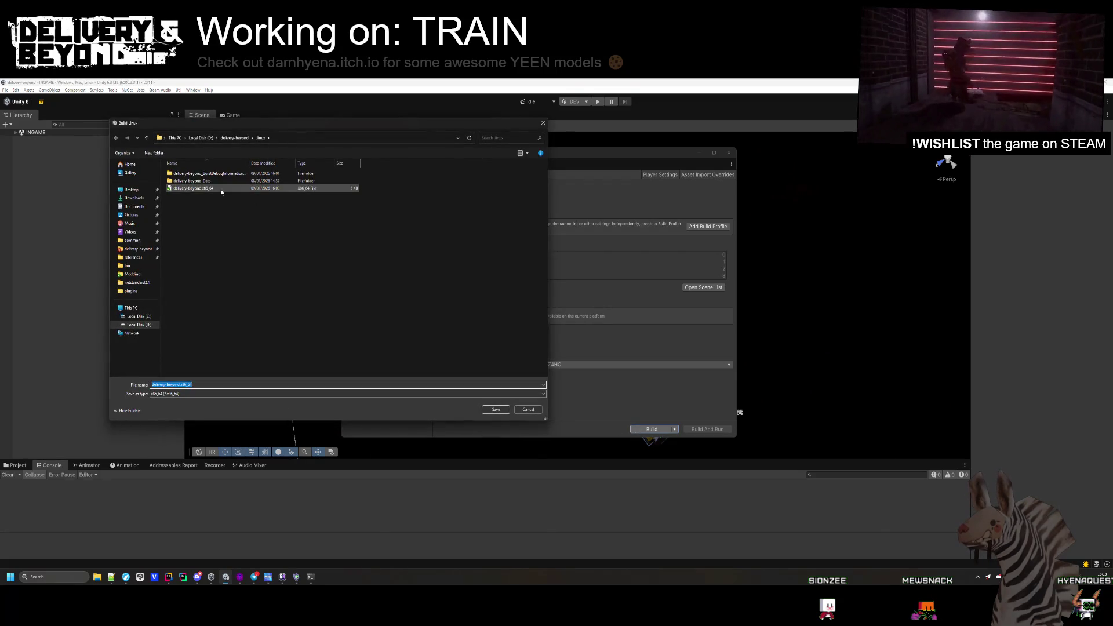
pyautogui.click(496, 410)
pyautogui.click(571, 327)
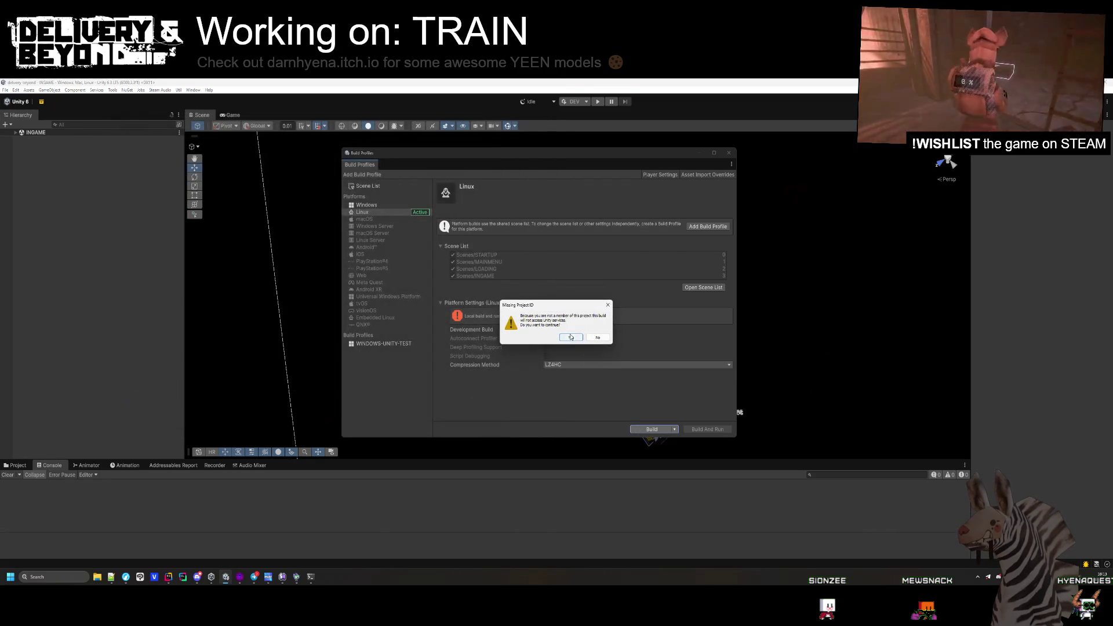
pyautogui.click(580, 337)
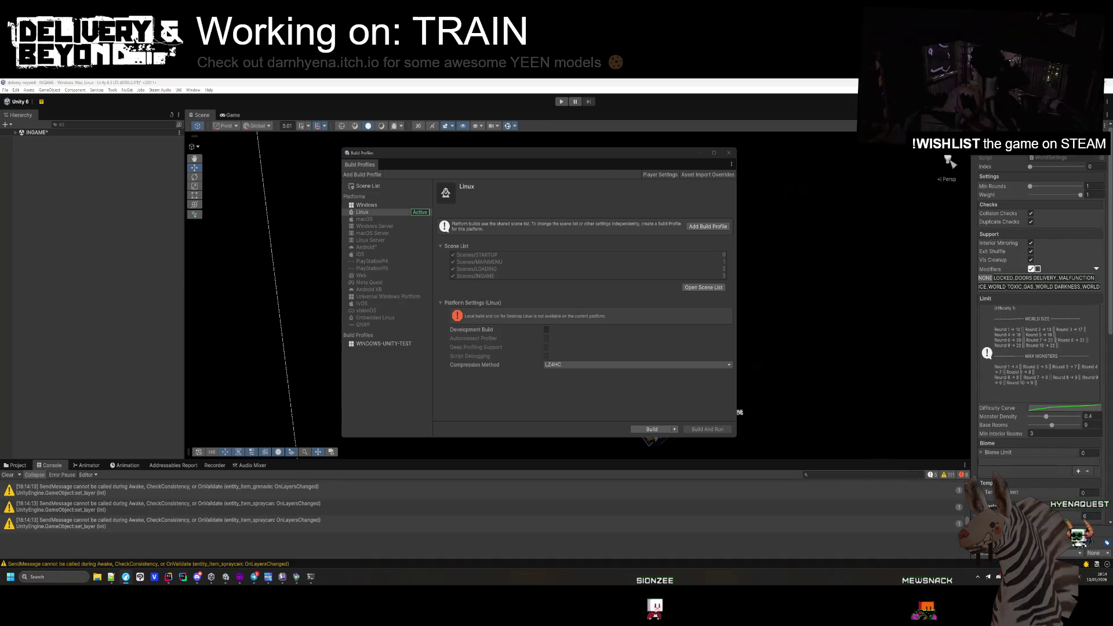
# - Filter the Console to errors and open the CS1061 StoreController ClearStore error in Rider
pyautogui.click(556, 510)
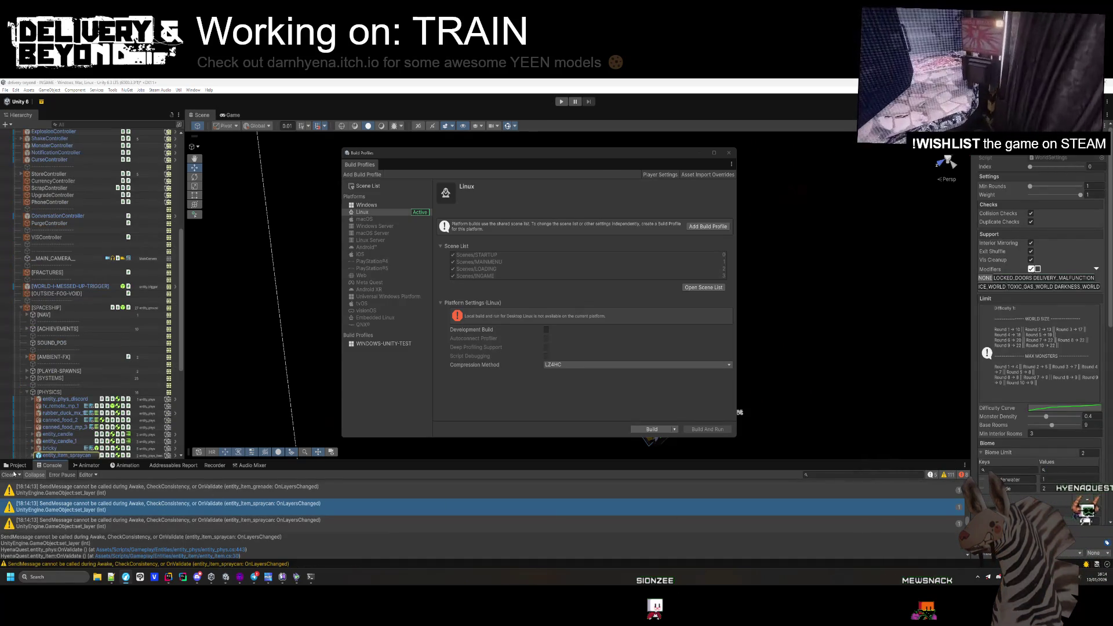
pyautogui.click(945, 475)
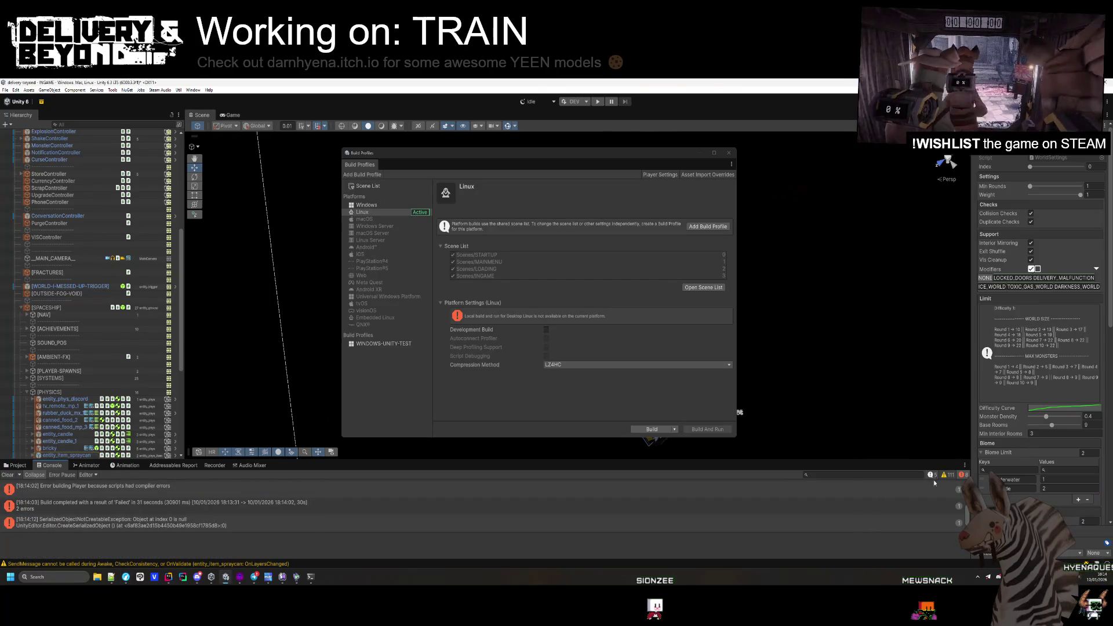
pyautogui.scroll(3, 948, 509)
pyautogui.click(280, 509)
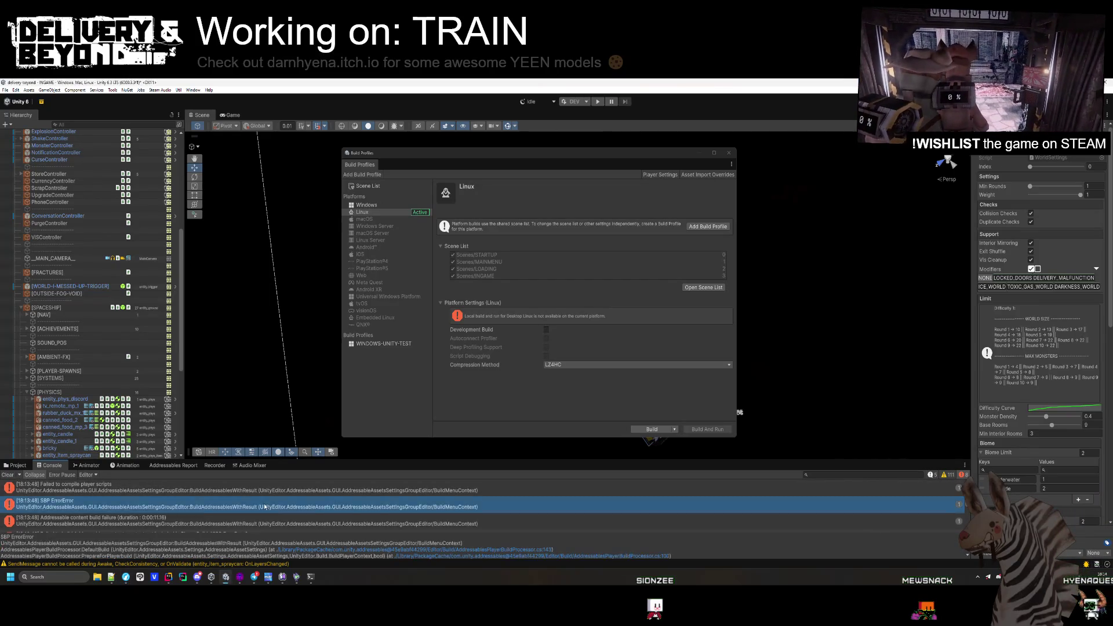
pyautogui.scroll(-1, 267, 505)
pyautogui.click(261, 509)
pyautogui.scroll(-1, 262, 512)
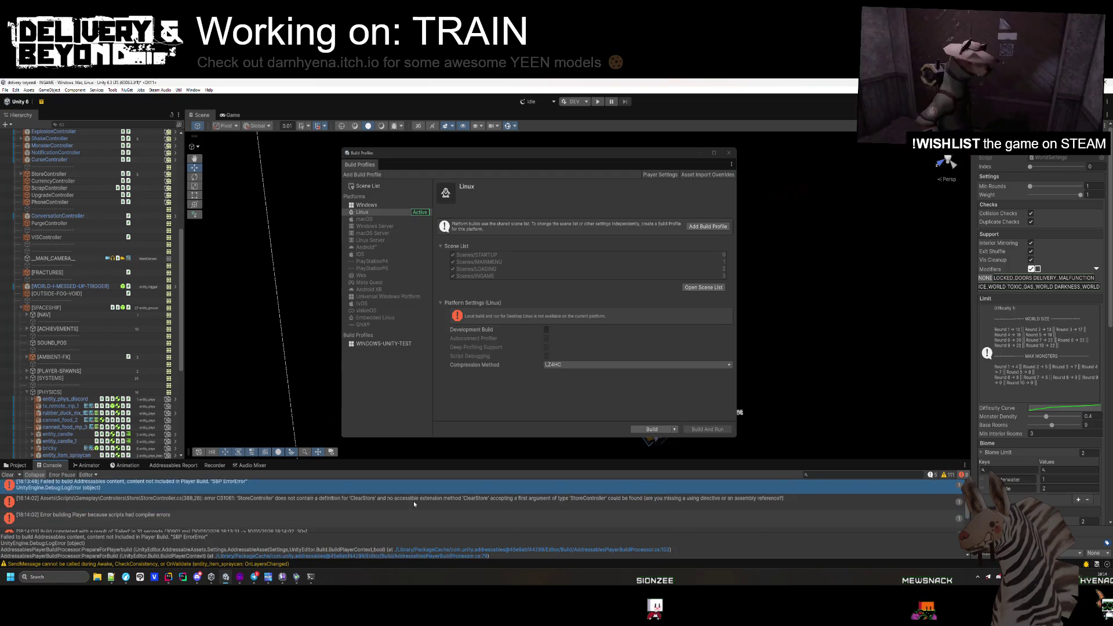
pyautogui.doubleClick(412, 501)
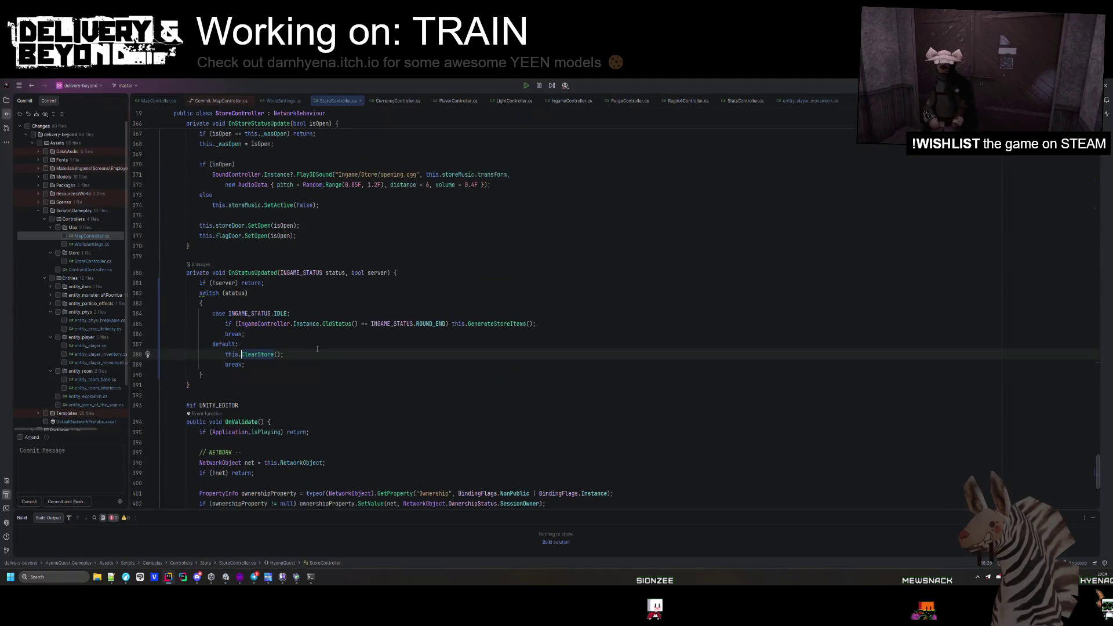
# - Remove the #if UNITY_EDITOR and #endif lines surrounding the ClearStore method
pyautogui.keyDown('ctrl'); pyautogui.click(265, 380); pyautogui.keyUp('ctrl')
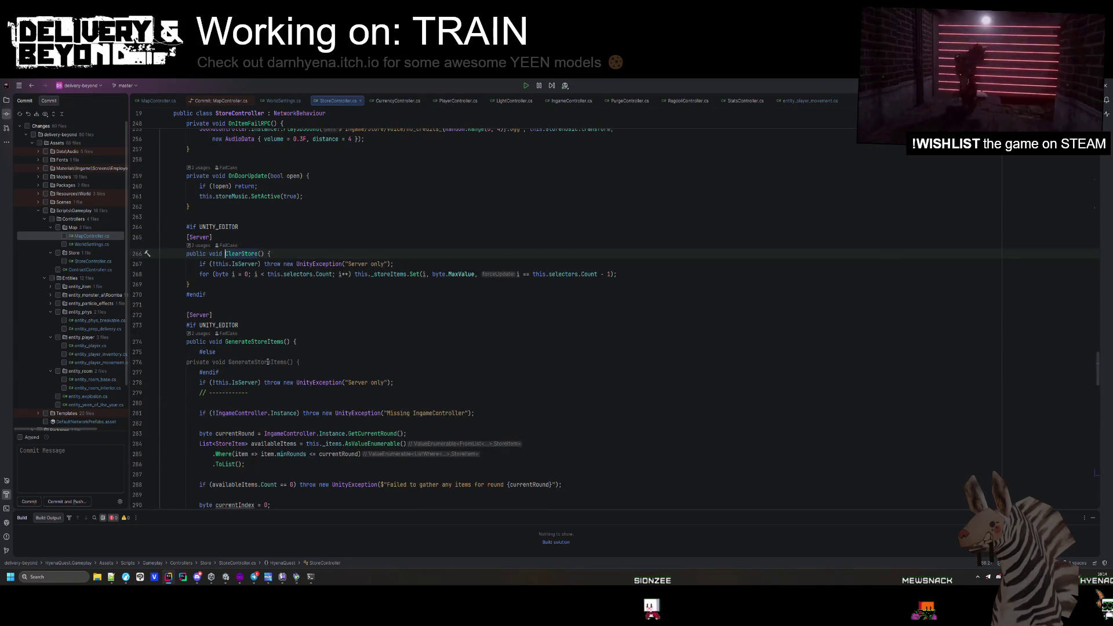
pyautogui.moveTo(247, 227); pyautogui.dragTo(252, 218)
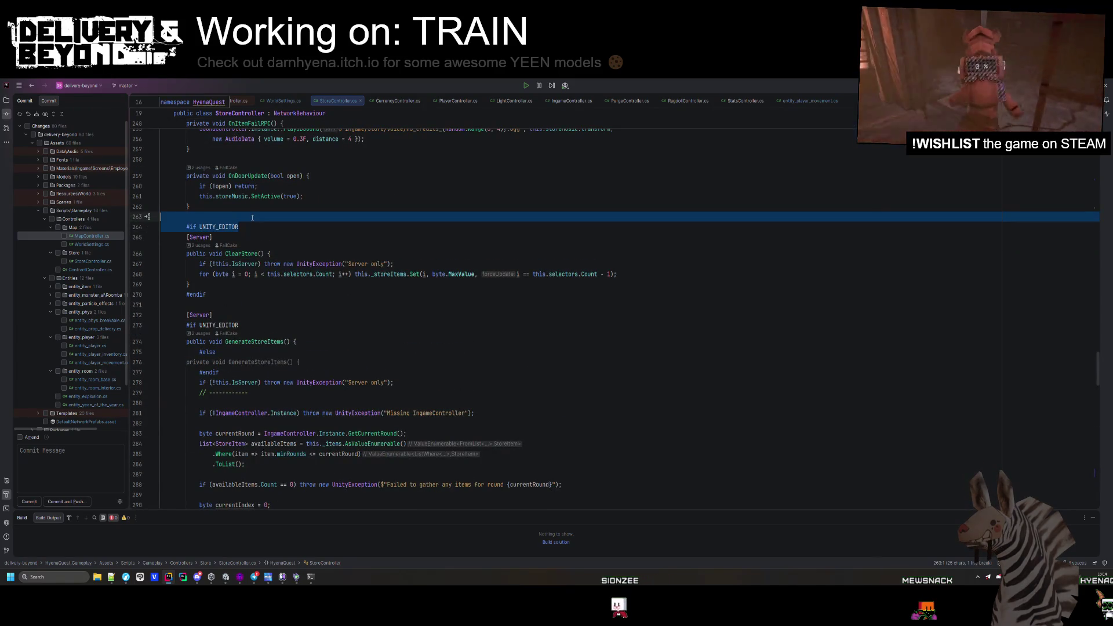
pyautogui.press('BackSpace')
pyautogui.click(239, 298)
pyautogui.press('BackSpace')
pyautogui.press('BackSpace')
pyautogui.press('BackSpace')
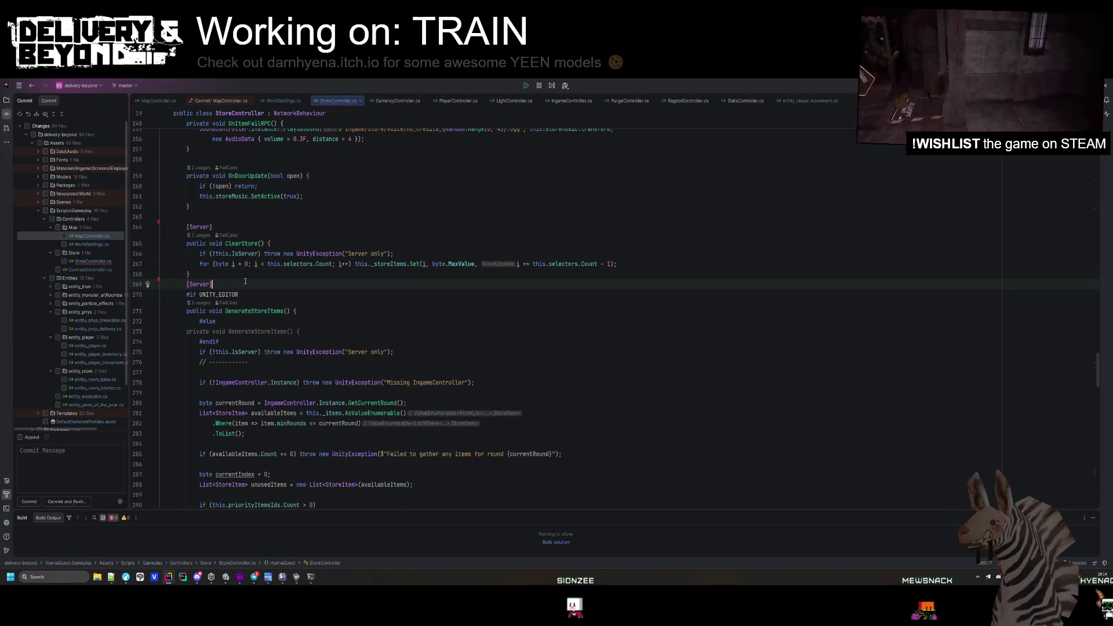
pyautogui.press('Return')
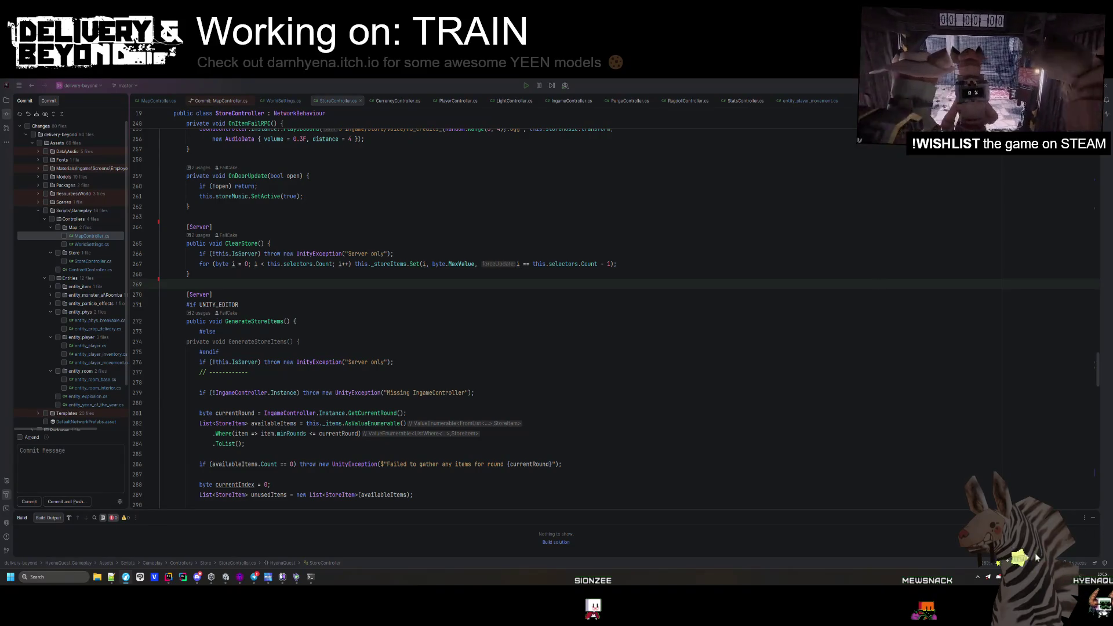
# - Check the next method's editor-only block and the ClearStore call site, then return to Unity
pyautogui.click(539, 349)
pyautogui.click(348, 295)
pyautogui.click(258, 243)
pyautogui.hotkey('ctrl', 'f')
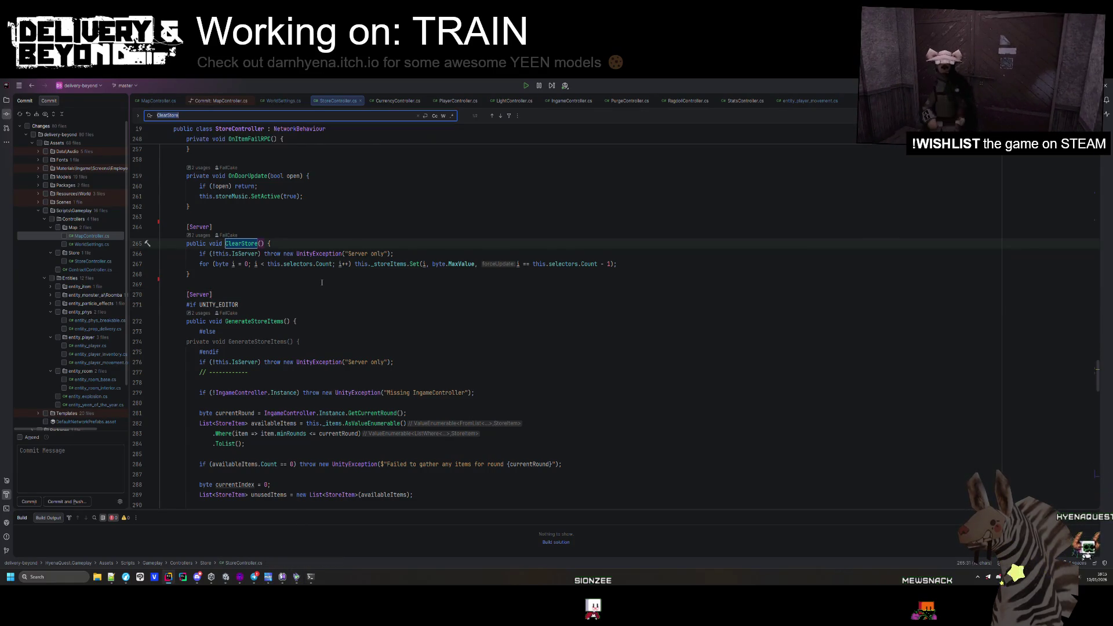
pyautogui.press('Return')
pyautogui.press('Return')
pyautogui.press('Return')
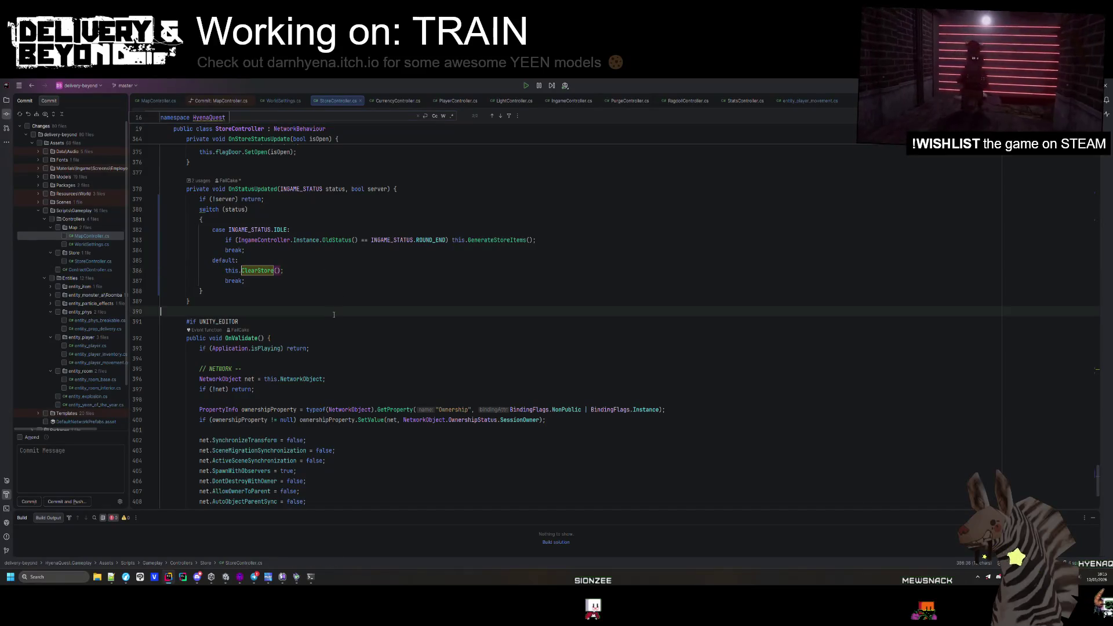
pyautogui.hotkey('alt', 'Tab')
pyautogui.hotkey('alt', 'Tab')
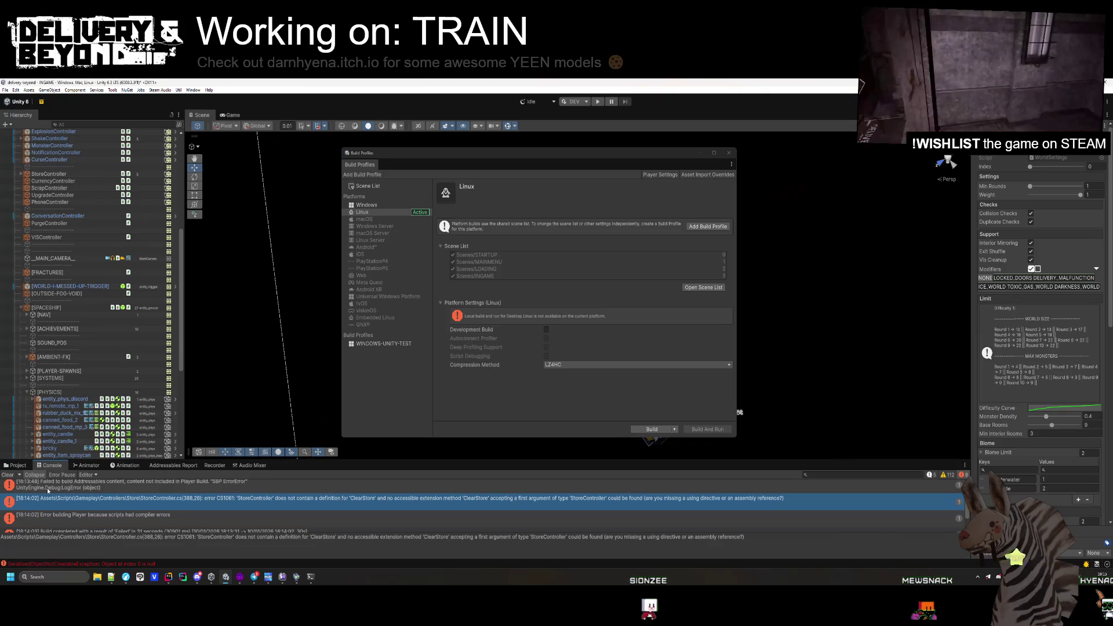
# - Clear the Console and rebuild Linux over delivery-beyond.x86_64, skipping the project ID and scene save
pyautogui.click(12, 475)
pyautogui.click(651, 430)
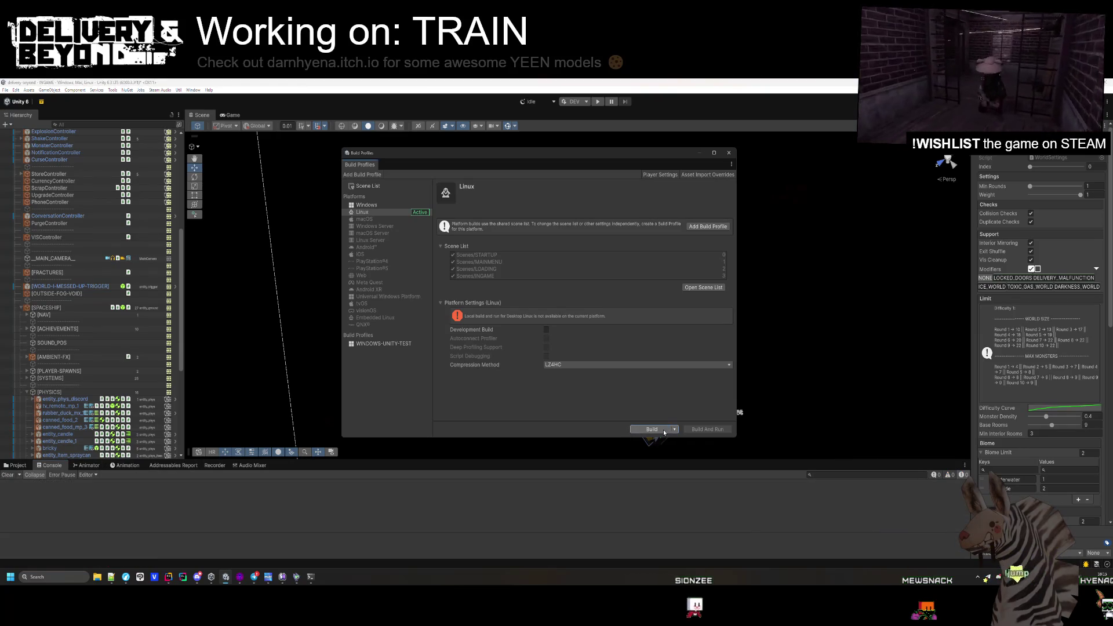
pyautogui.click(495, 409)
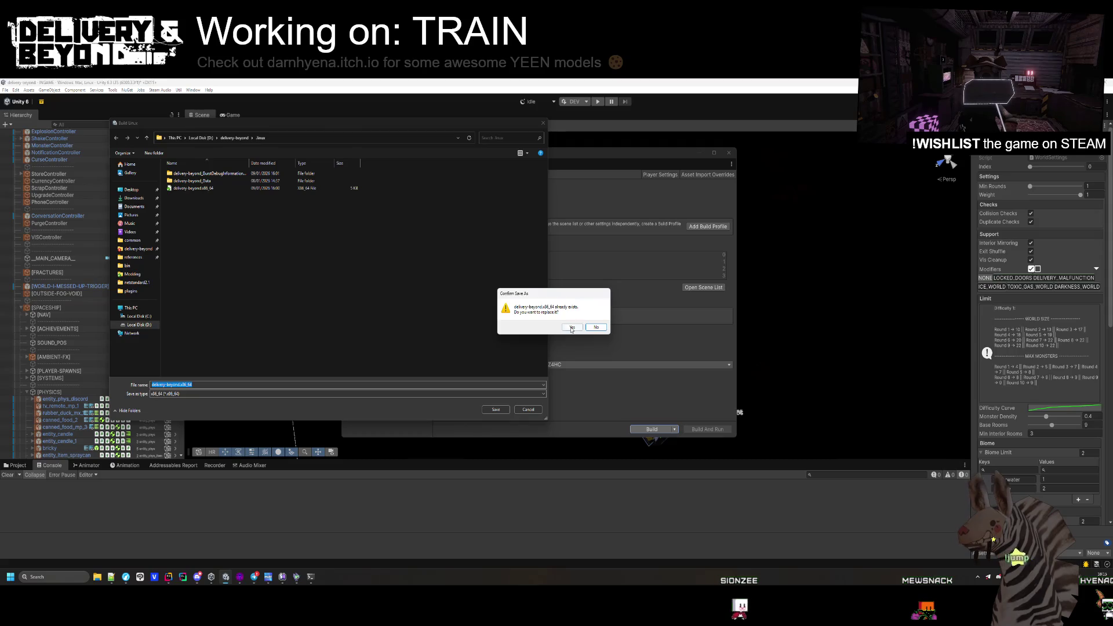
pyautogui.click(571, 337)
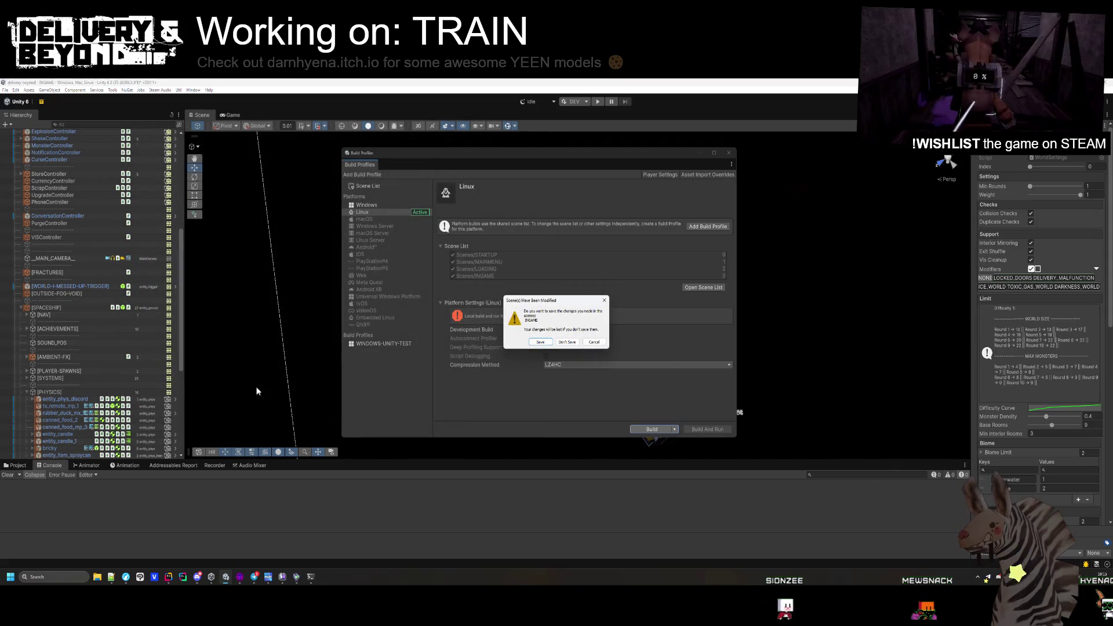
pyautogui.click(567, 342)
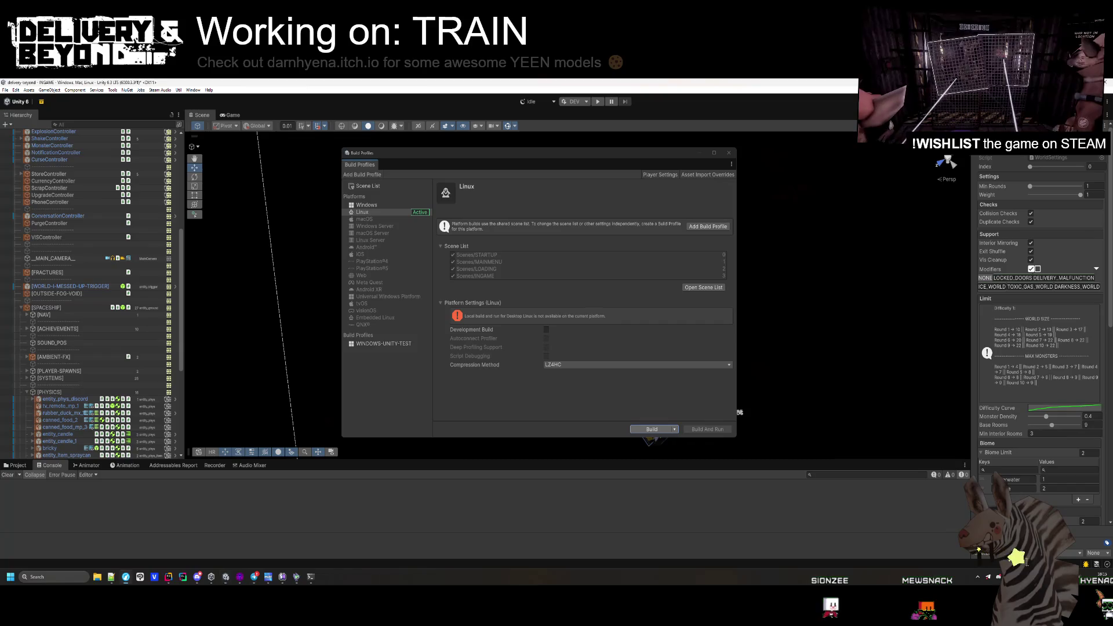